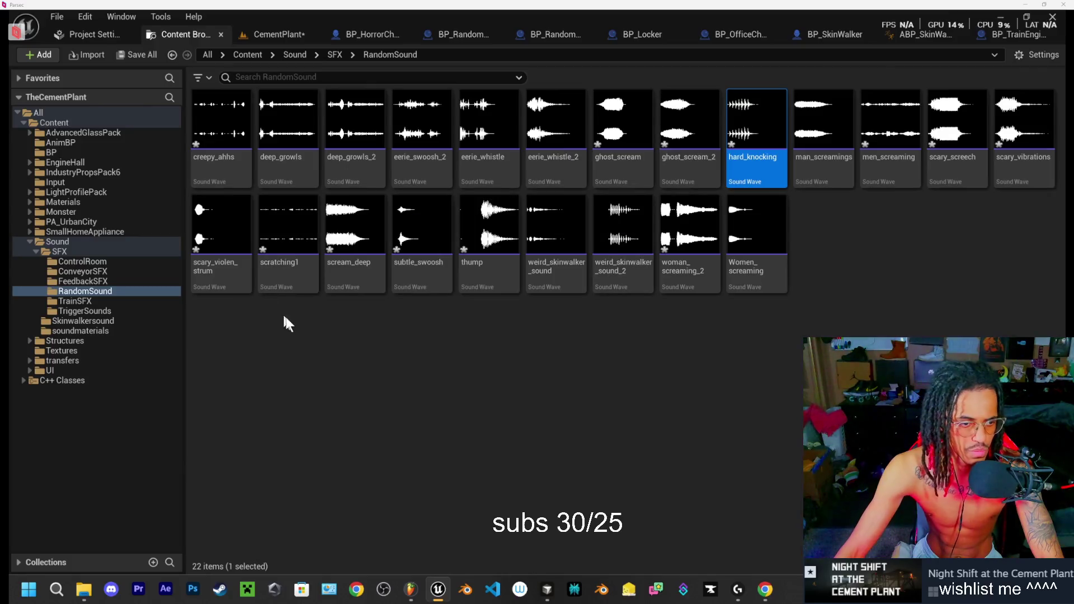
# Step: Move hard_knocking and scary_violen_strum from RandomSound into the TriggerSounds folder
pyautogui.keyDown('ctrl'); pyautogui.click(221, 280); pyautogui.keyUp('ctrl')
pyautogui.moveTo(223, 280); pyautogui.dragTo(85, 314)
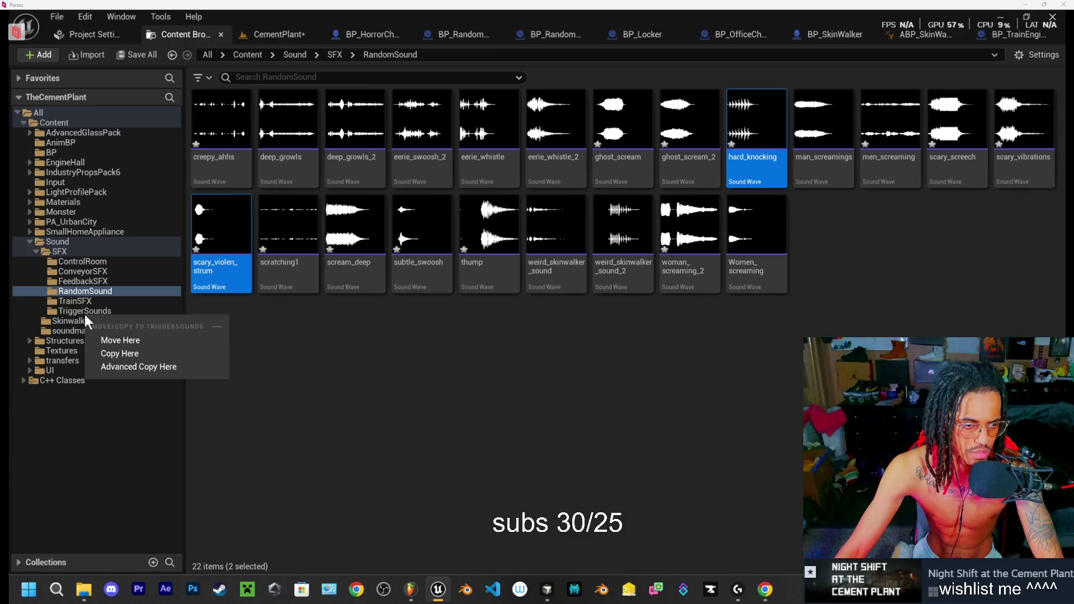
pyautogui.click(127, 341)
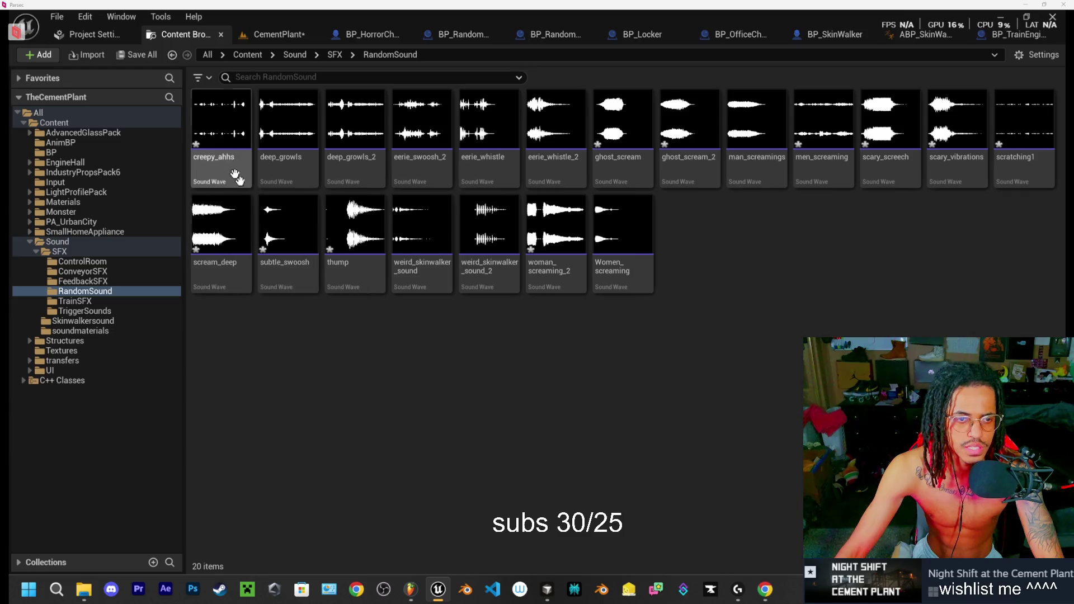
# Step: Preview the creepy_ahhs sound and return to the CementPlant level
pyautogui.click(223, 122)
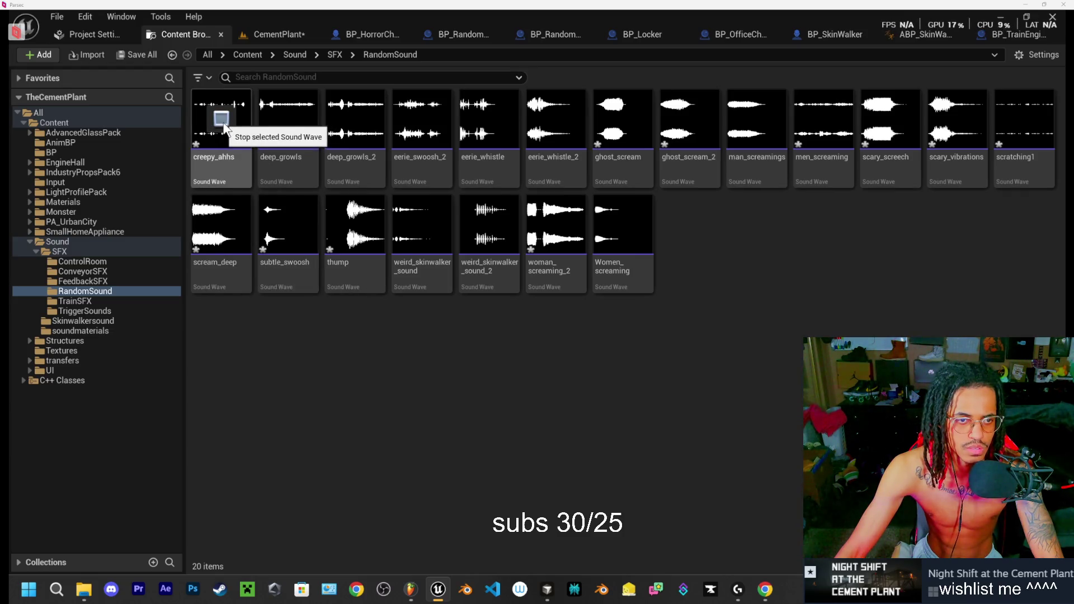
pyautogui.click(256, 34)
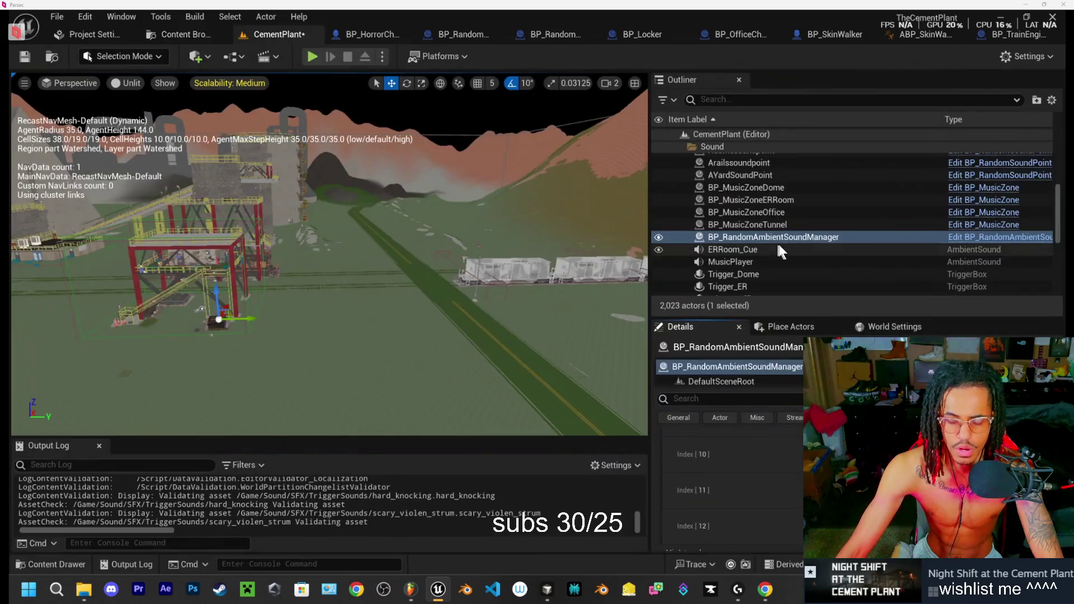
# Step: Look through the sound chooser for a list entry without changing it, then show the Sound folder's contents
pyautogui.click(794, 525)
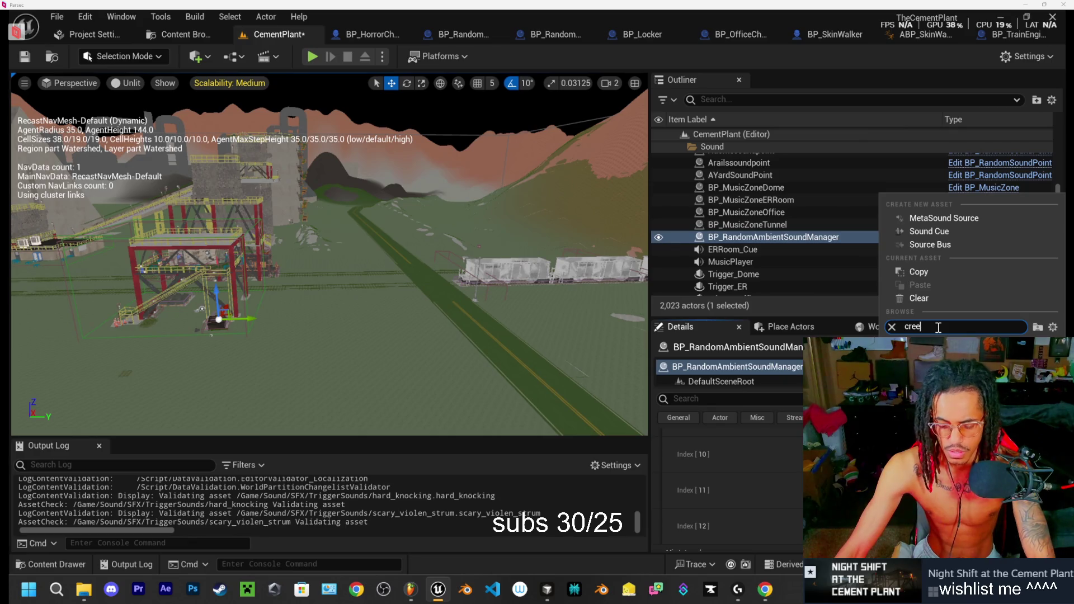
pyautogui.press('Escape')
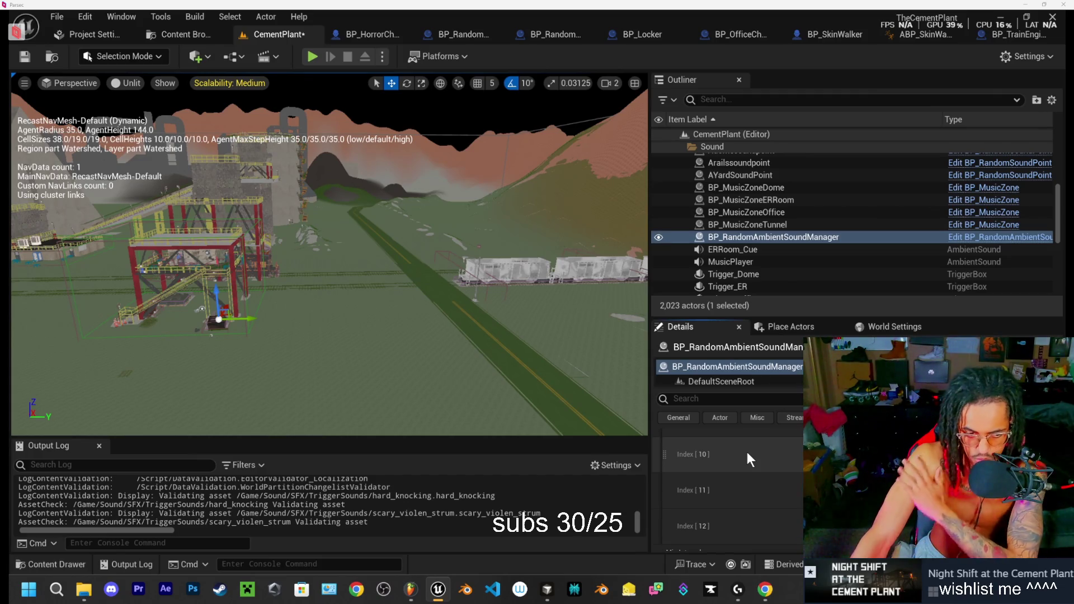
pyautogui.click(43, 564)
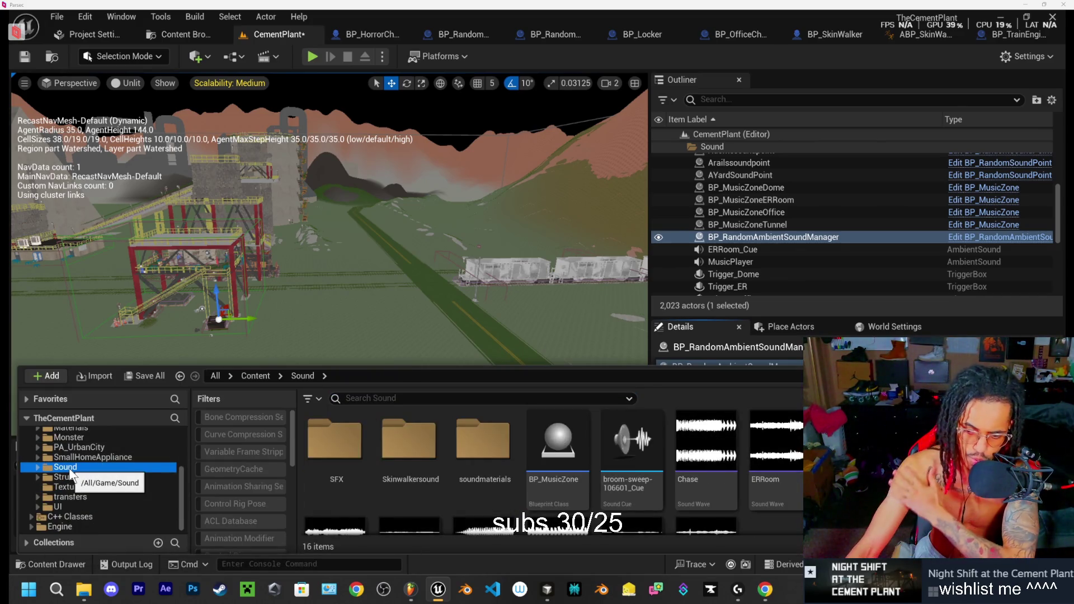
# Step: Save the CementPlant level and the moved sound assets, then reopen the Sound folder
pyautogui.hotkey('ctrl', 'shift', 's')
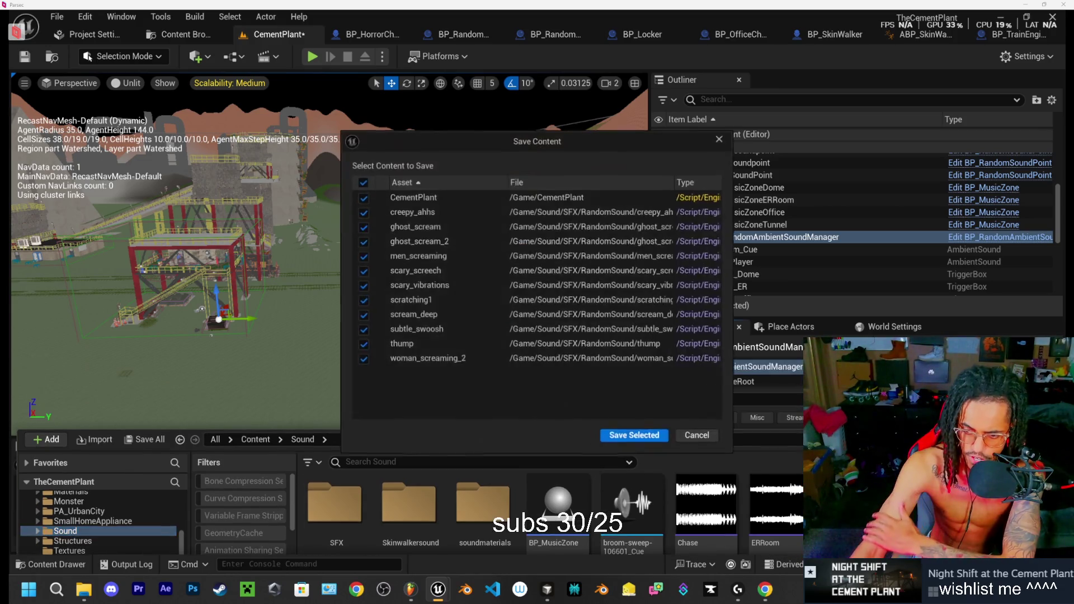
pyautogui.click(622, 438)
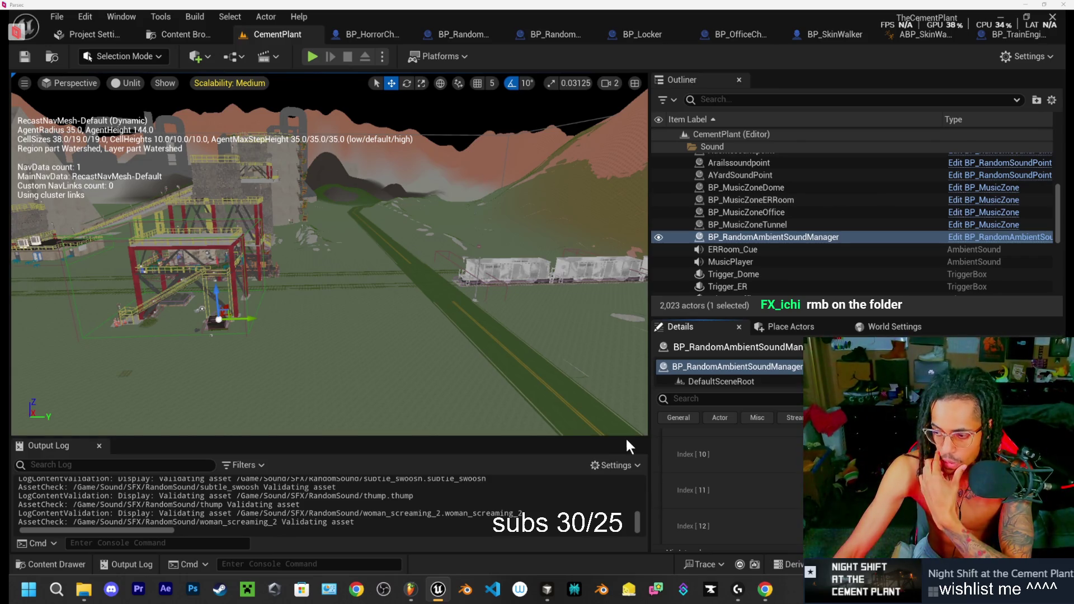
pyautogui.click(49, 562)
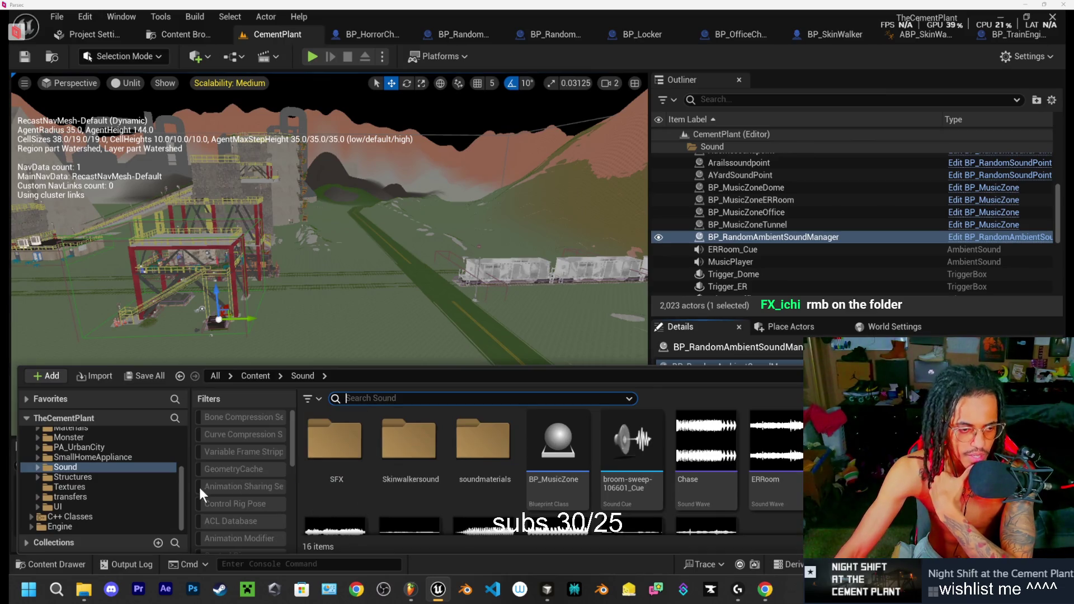
# Step: Give the SFX folder a custom purple colour, then reopen the Sound folder
pyautogui.rightClick(338, 451)
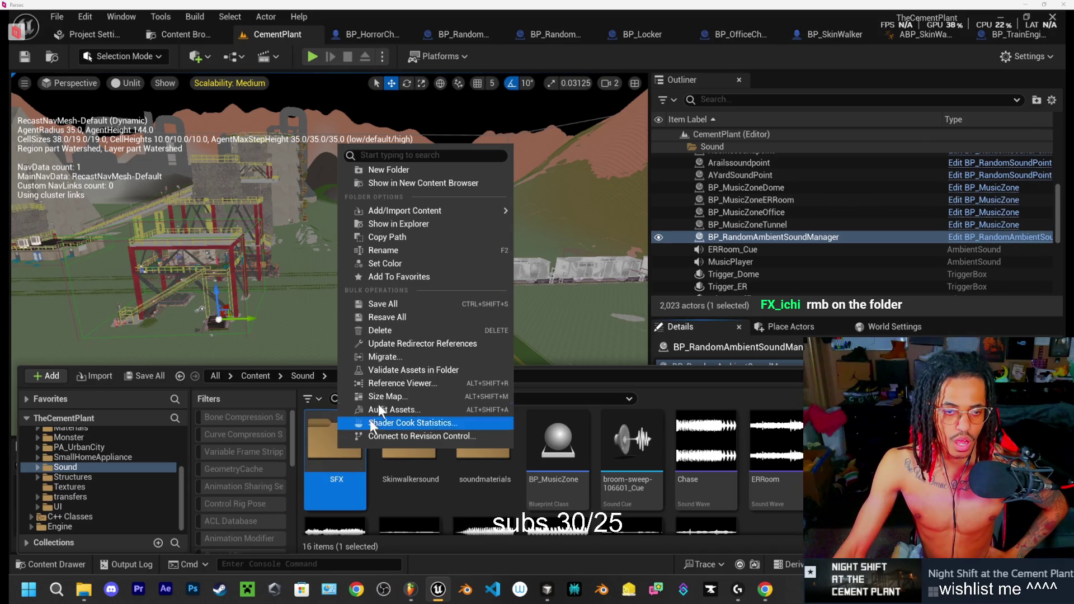
pyautogui.click(407, 264)
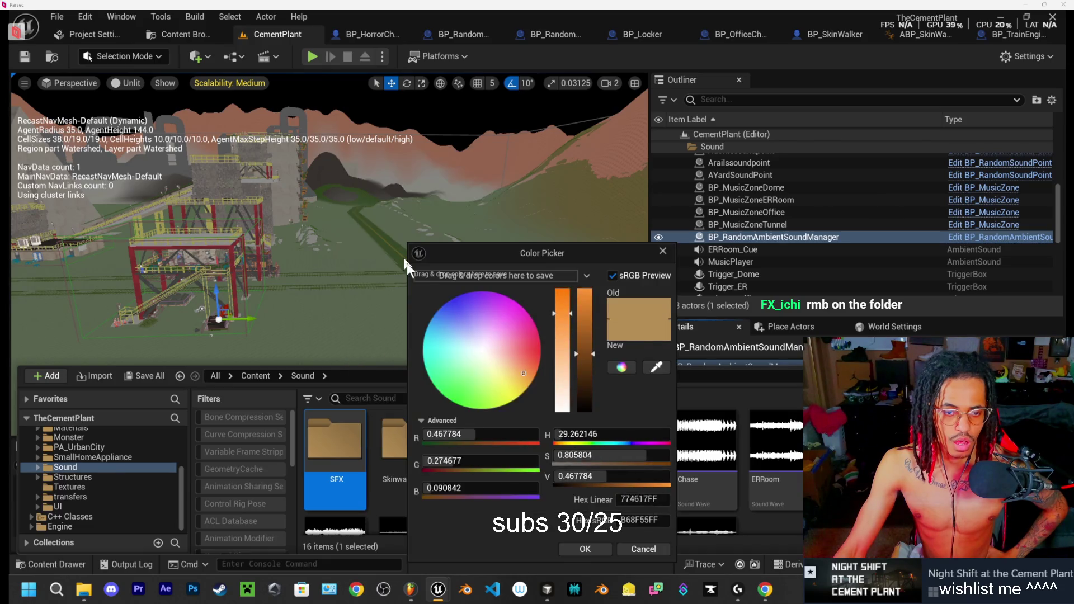
pyautogui.moveTo(523, 373)
pyautogui.mouseDown()
pyautogui.moveTo(505, 316)
pyautogui.moveTo(486, 301)
pyautogui.moveTo(527, 354)
pyautogui.moveTo(532, 336)
pyautogui.moveTo(478, 276)
pyautogui.mouseUp()
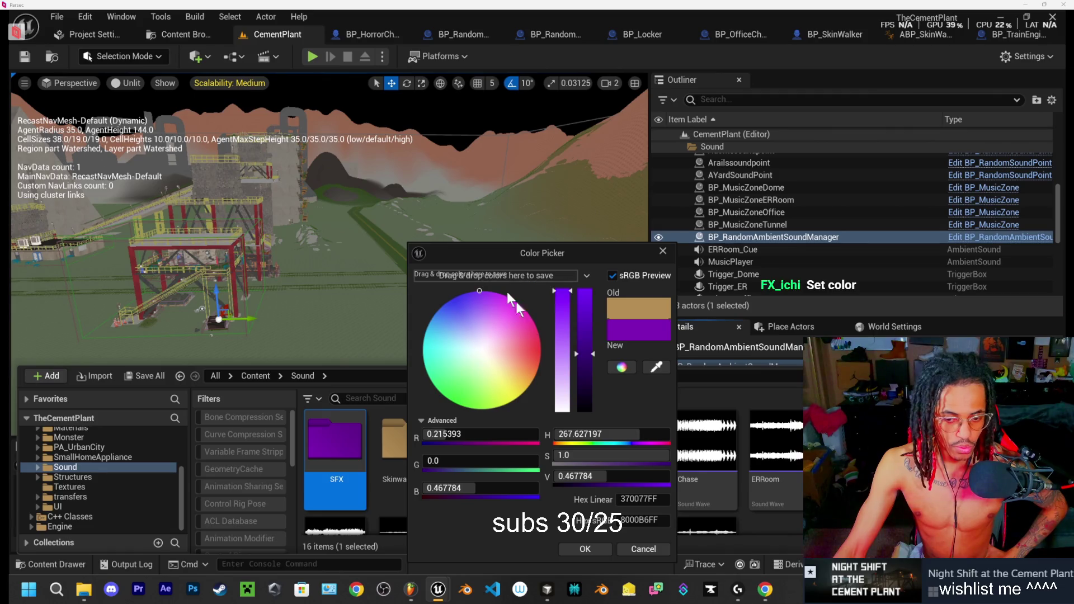
pyautogui.click(579, 549)
pyautogui.click(46, 562)
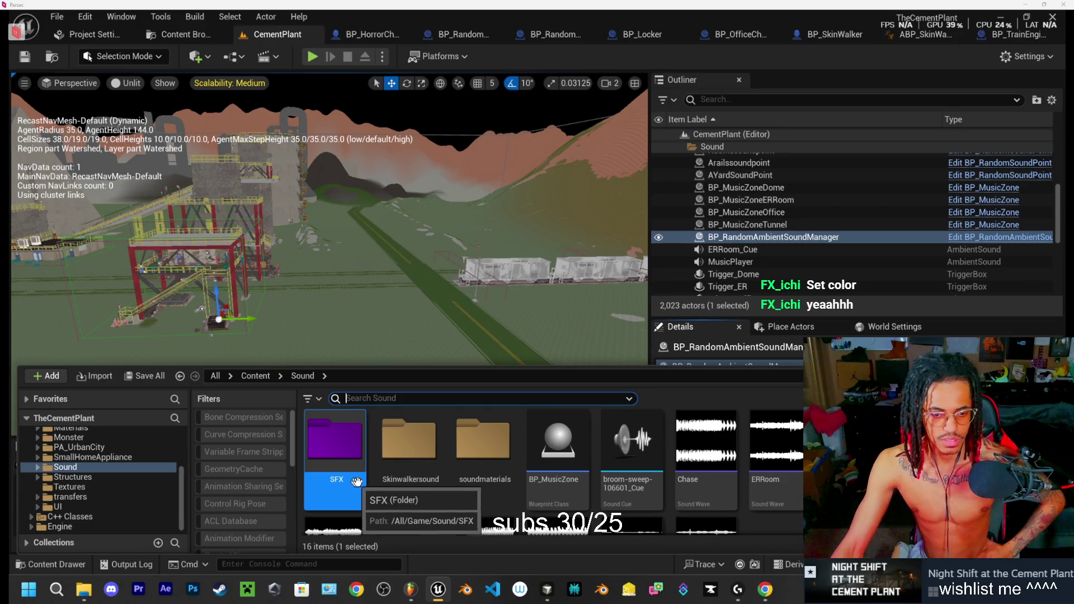
pyautogui.rightClick(409, 446)
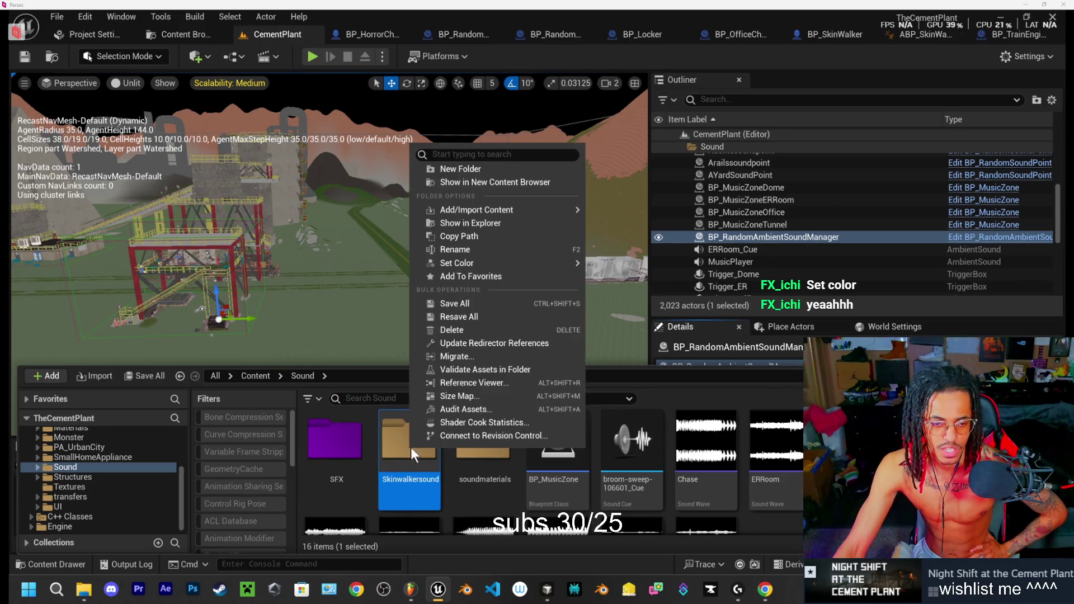
# Step: Give the Skinwalkersound folder a custom red colour
pyautogui.moveTo(456, 263)
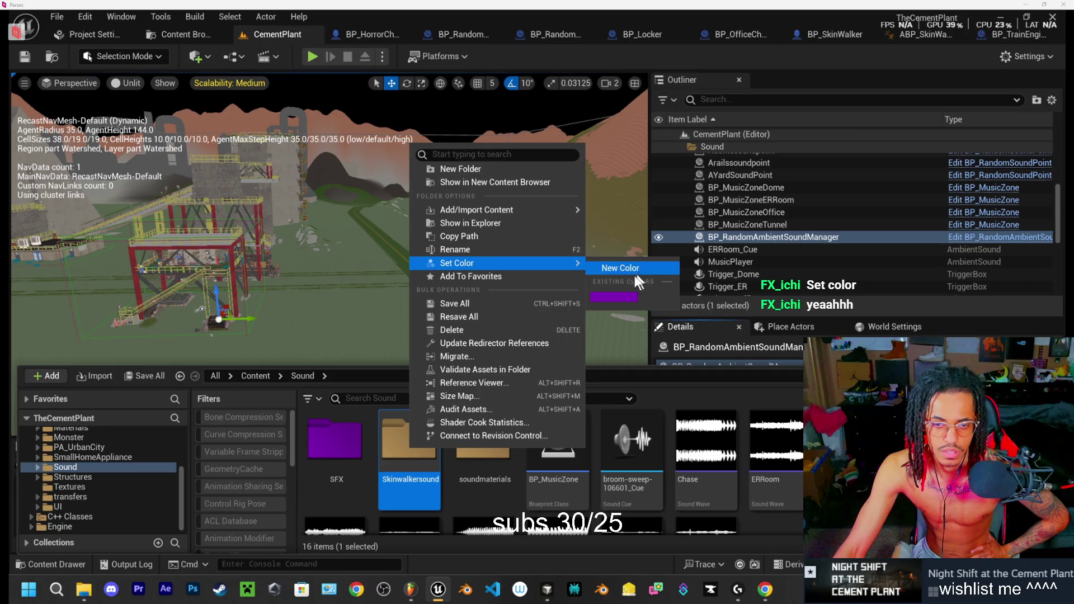
pyautogui.click(615, 270)
pyautogui.moveTo(667, 333); pyautogui.dragTo(764, 343)
pyautogui.click(783, 545)
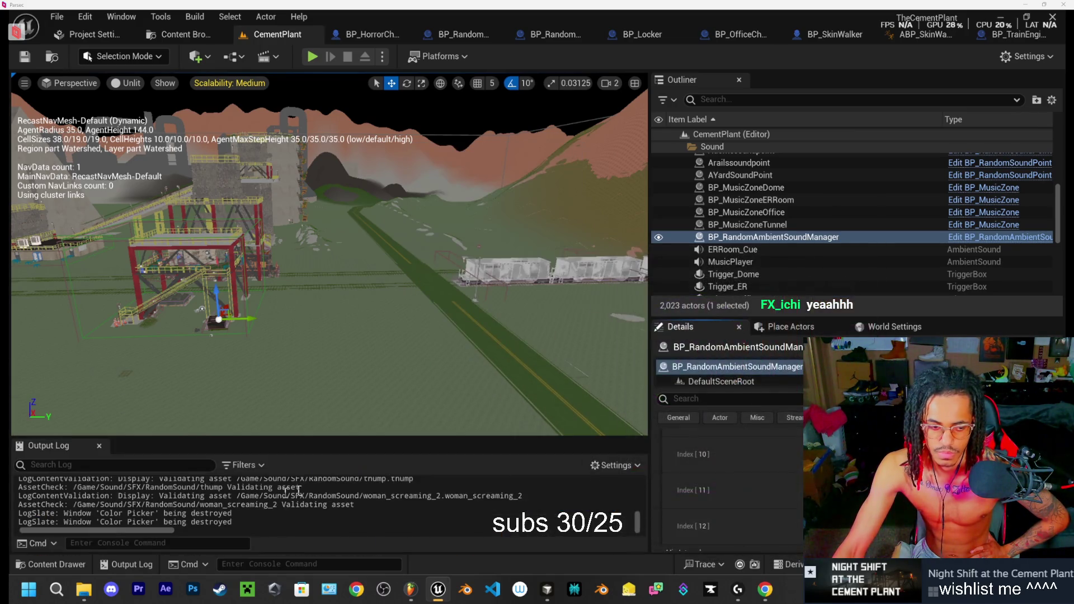
pyautogui.click(55, 565)
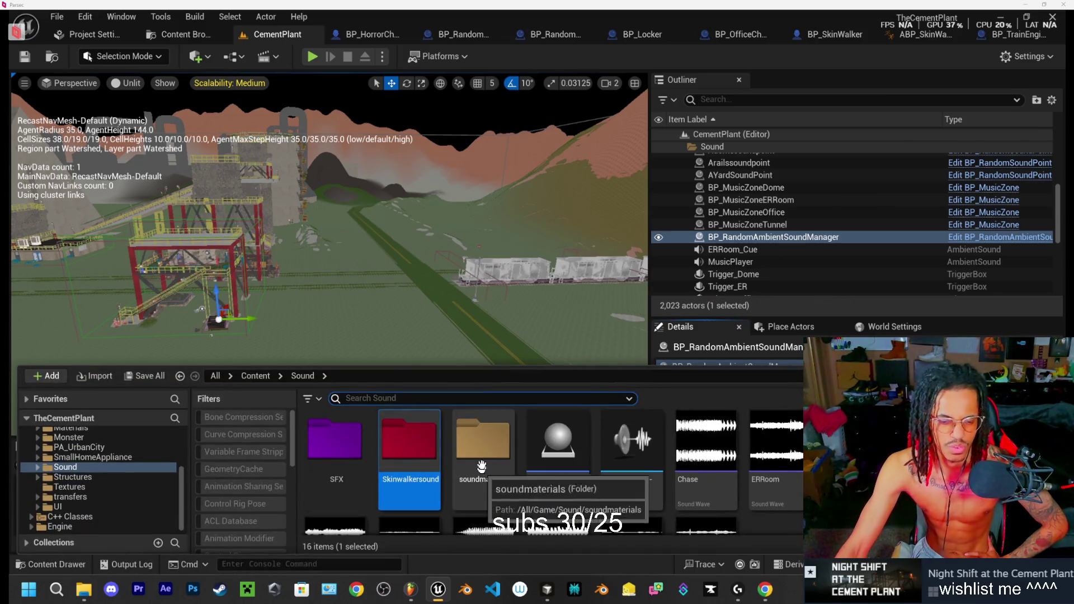
# Step: Browse the SFX folder's contents, then return to the Sound folder
pyautogui.doubleClick(335, 464)
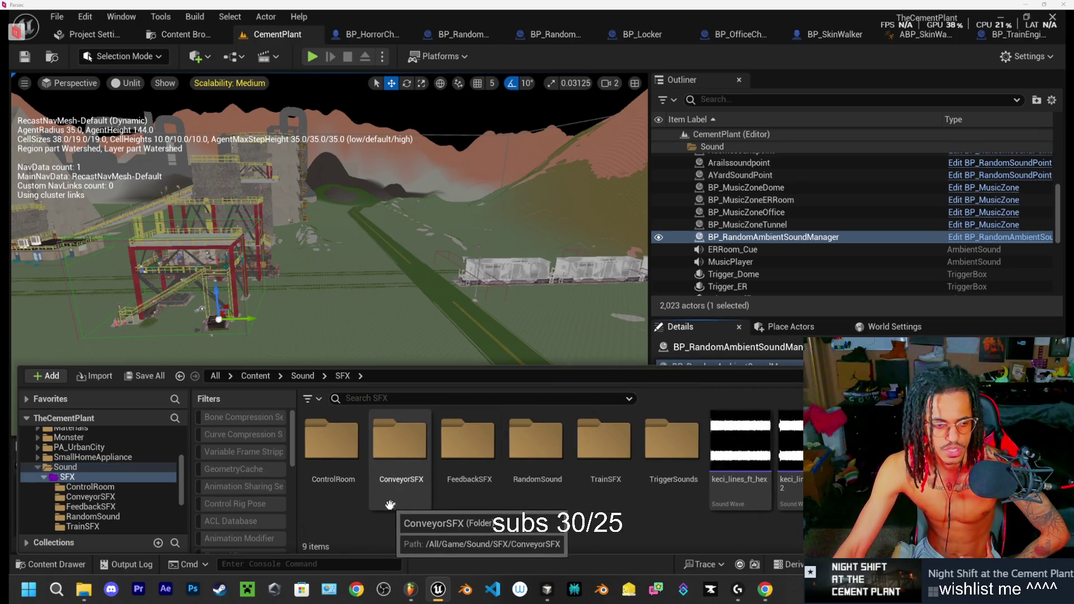
pyautogui.scroll(5, 94, 498)
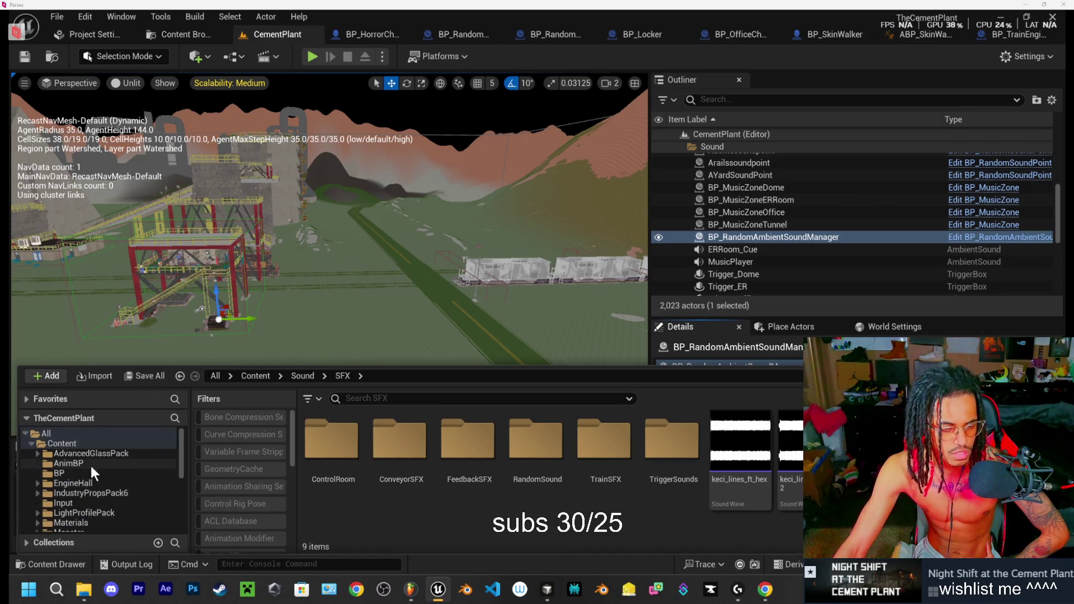
pyautogui.scroll(-3, 91, 465)
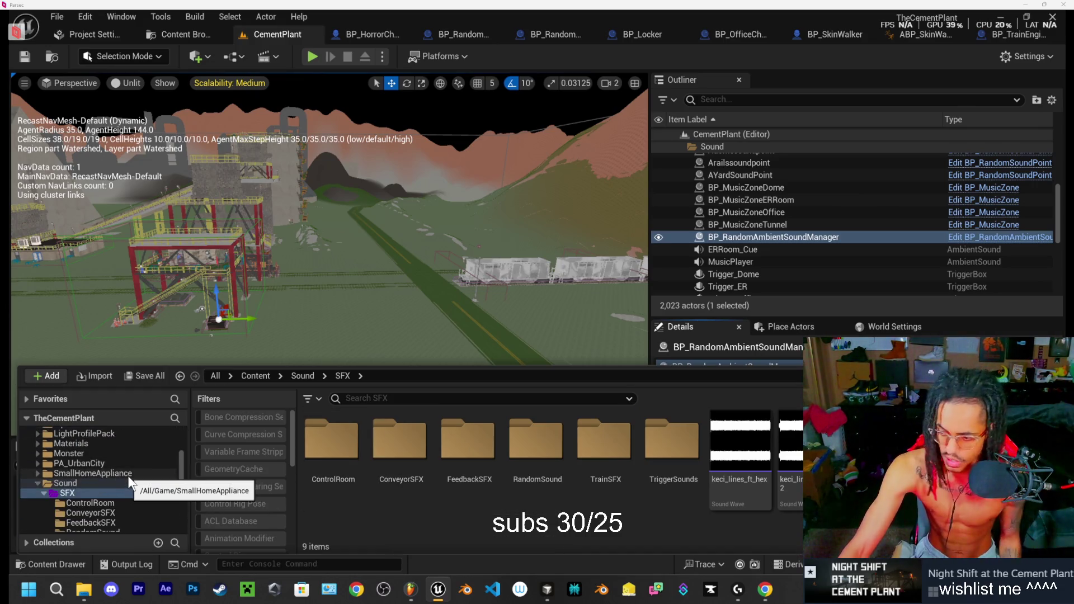
pyautogui.click(42, 482)
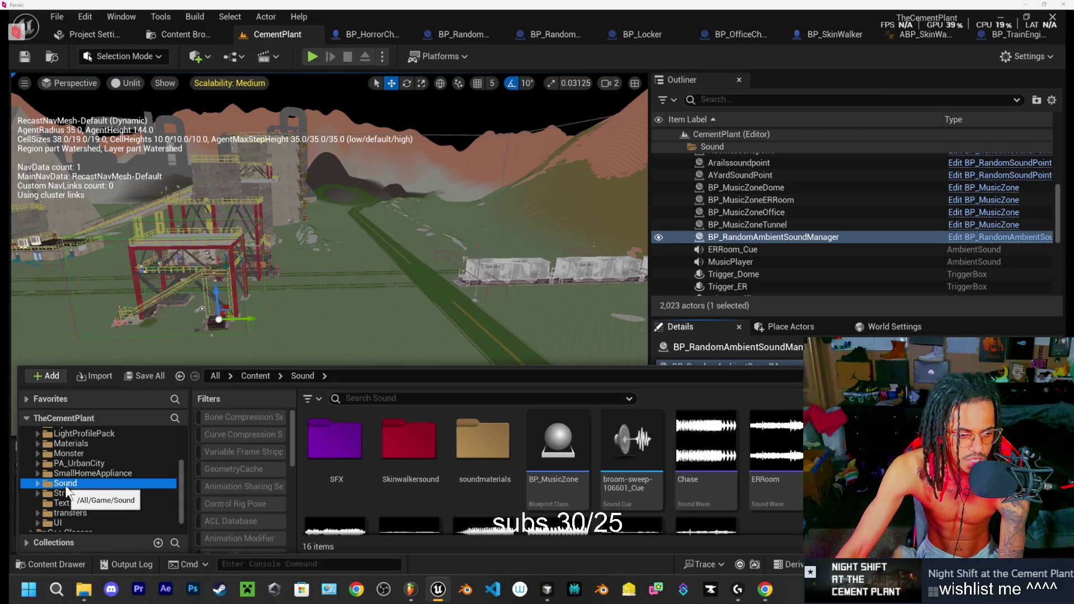
pyautogui.rightClick(66, 486)
# Step: Colour the Sound folder purple and the Monster folder red using preset swatches
pyautogui.moveTo(134, 299)
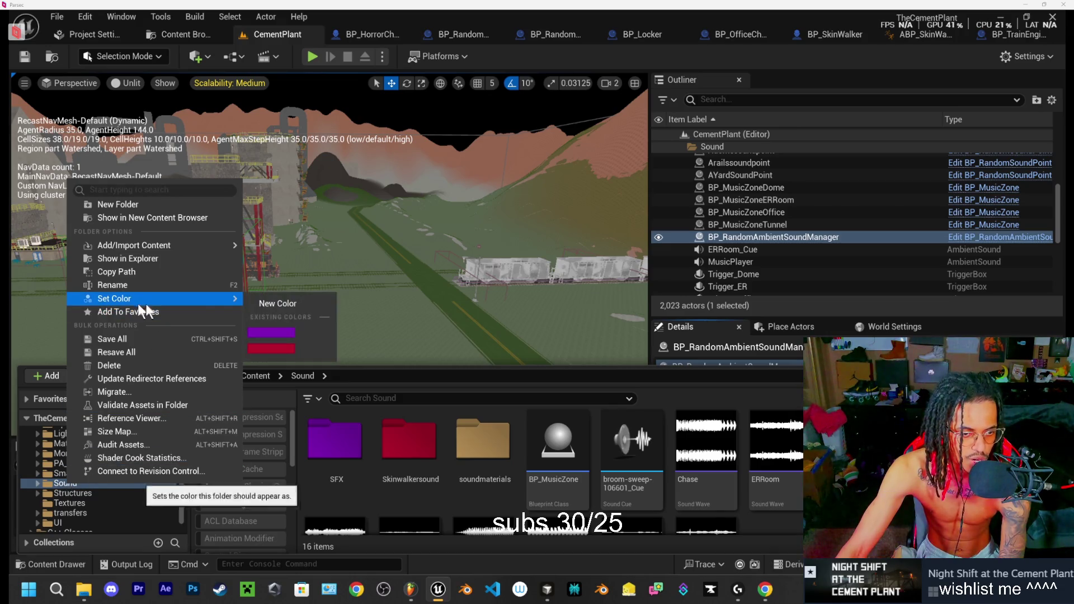
pyautogui.click(256, 336)
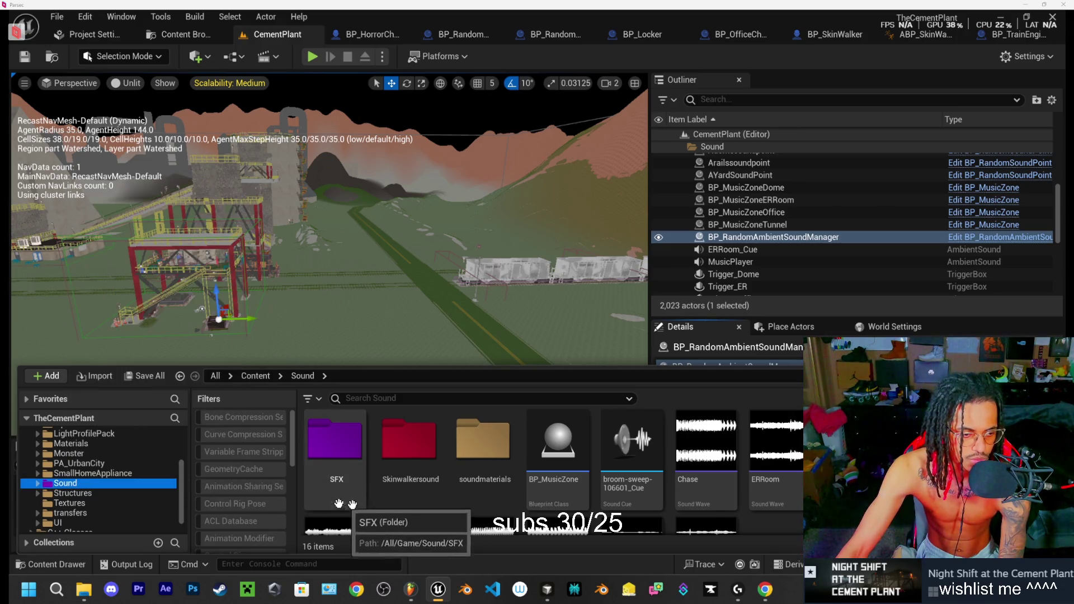
pyautogui.click(67, 453)
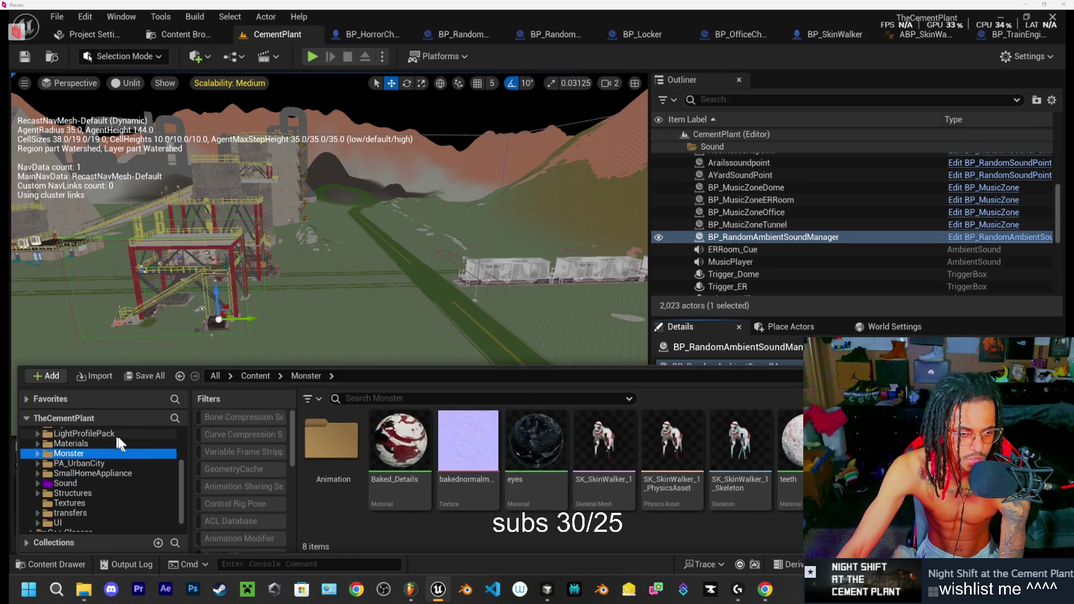
pyautogui.rightClick(59, 454)
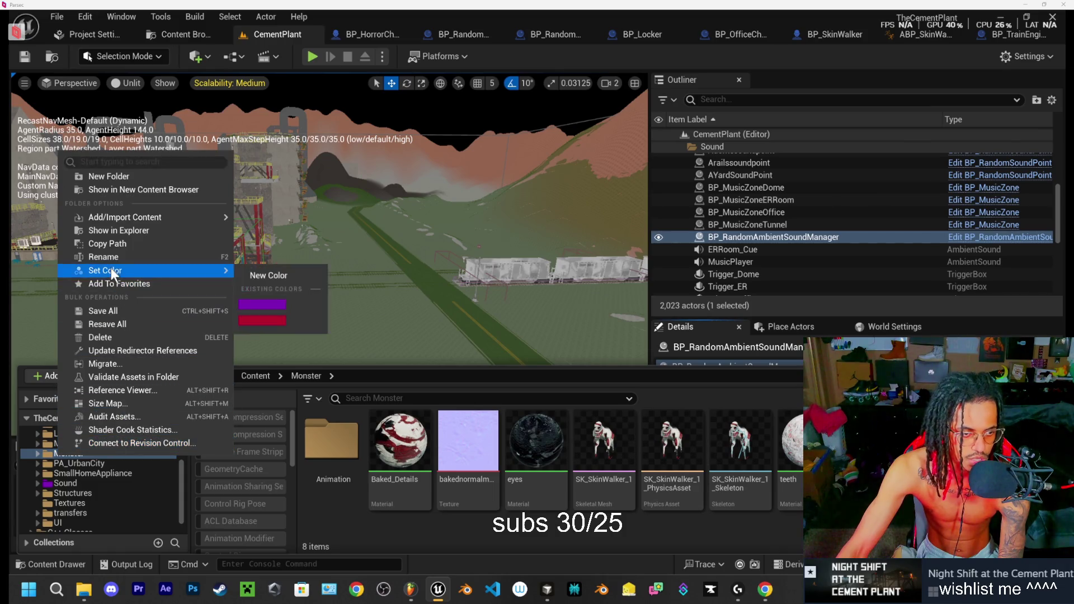
pyautogui.moveTo(103, 268)
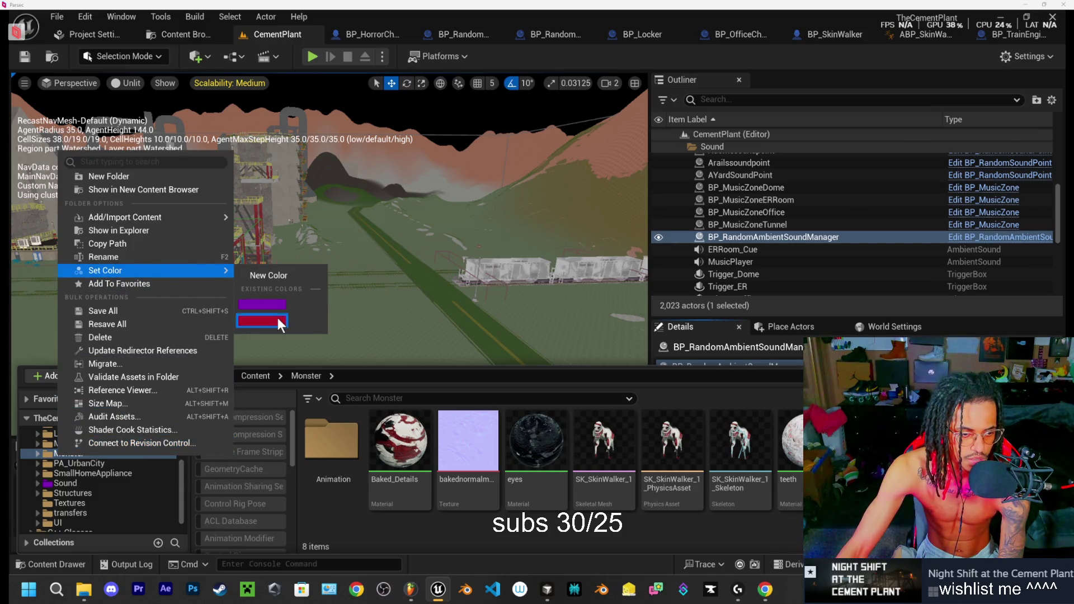
pyautogui.click(278, 318)
# Step: Open the Materials folder and bring up its folder options
pyautogui.scroll(1, 80, 477)
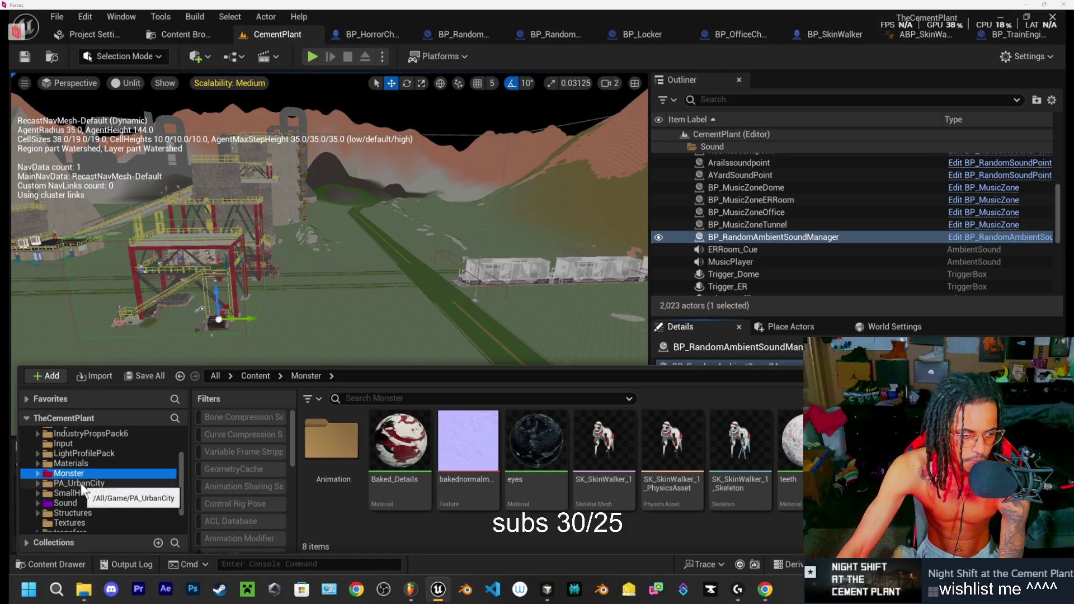
pyautogui.click(75, 464)
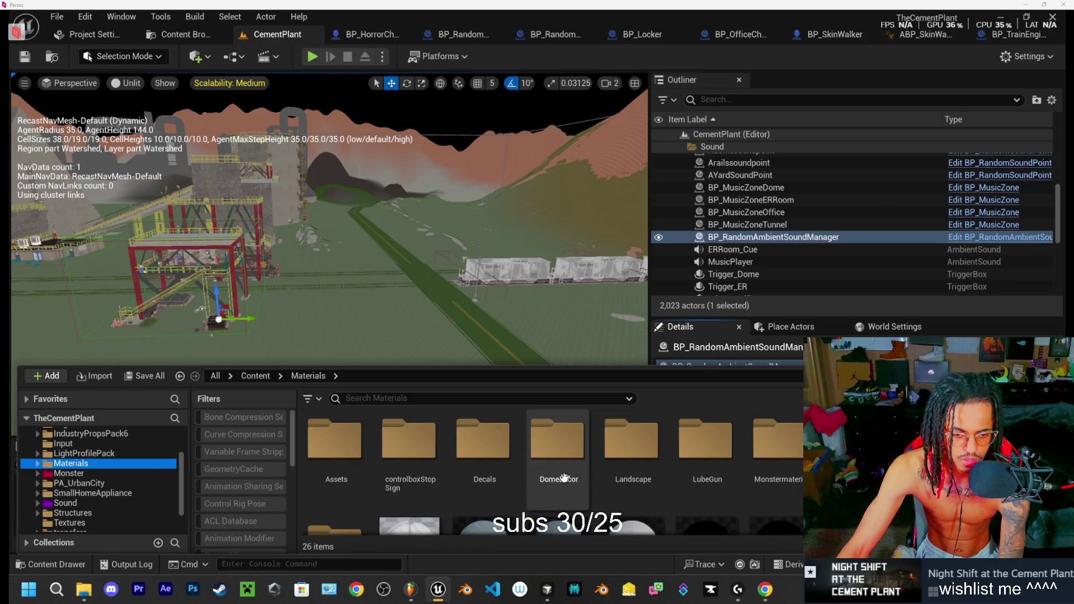
pyautogui.rightClick(73, 467)
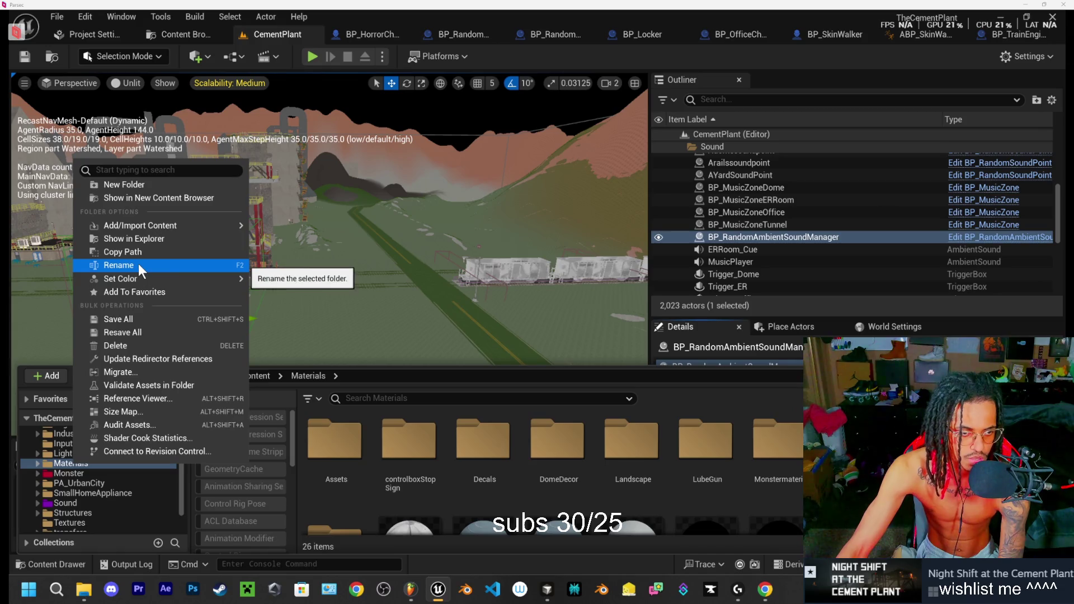
# Step: Give the Materials folder a very light lavender-white custom colour
pyautogui.moveTo(133, 277)
pyautogui.click(263, 290)
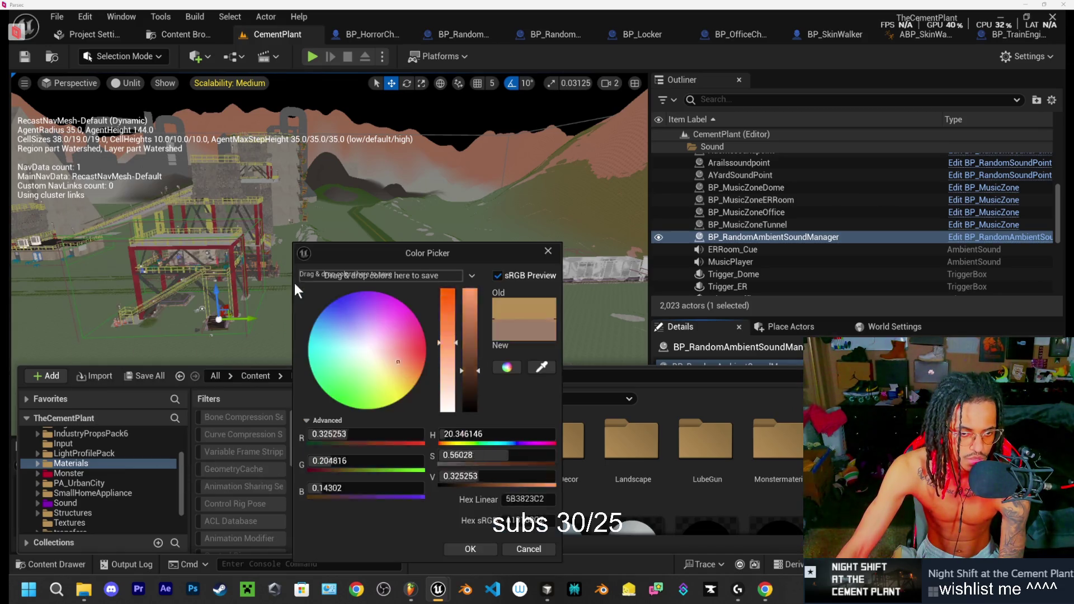
pyautogui.moveTo(378, 353); pyautogui.dragTo(367, 344)
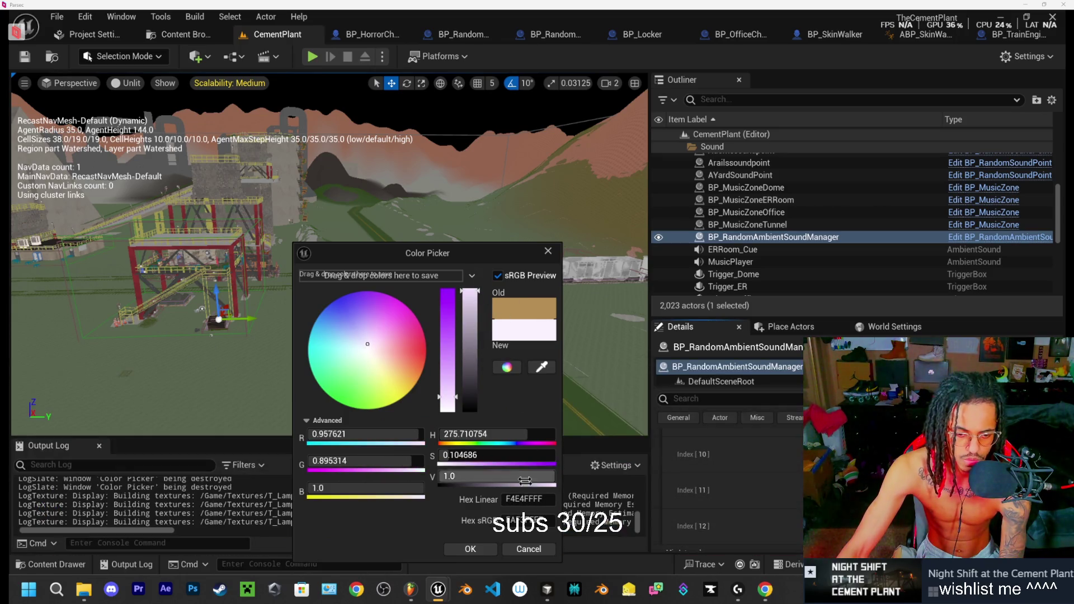
pyautogui.click(468, 549)
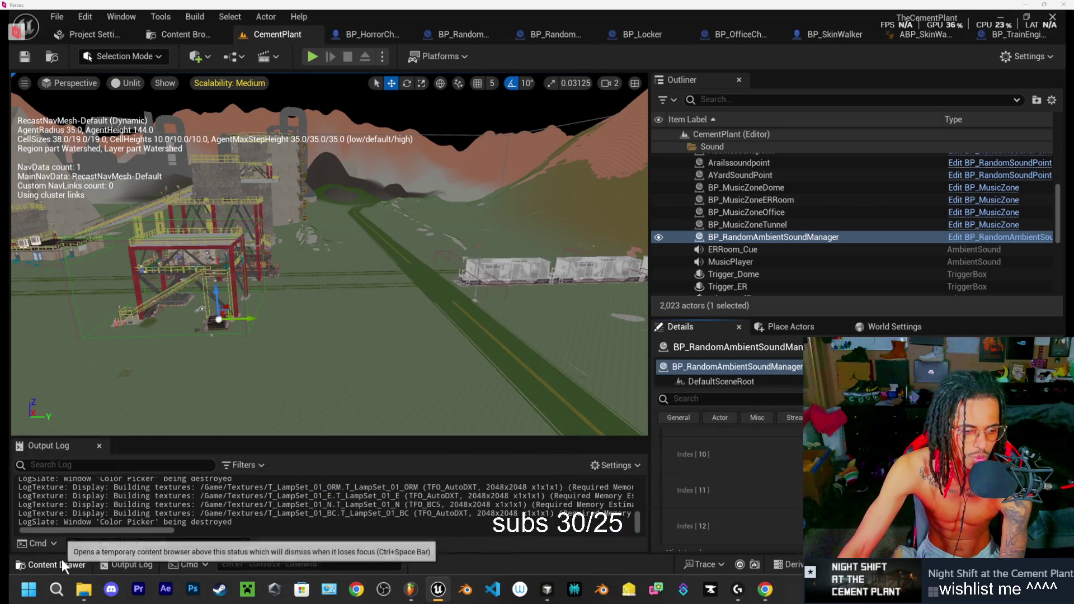
pyautogui.click(62, 562)
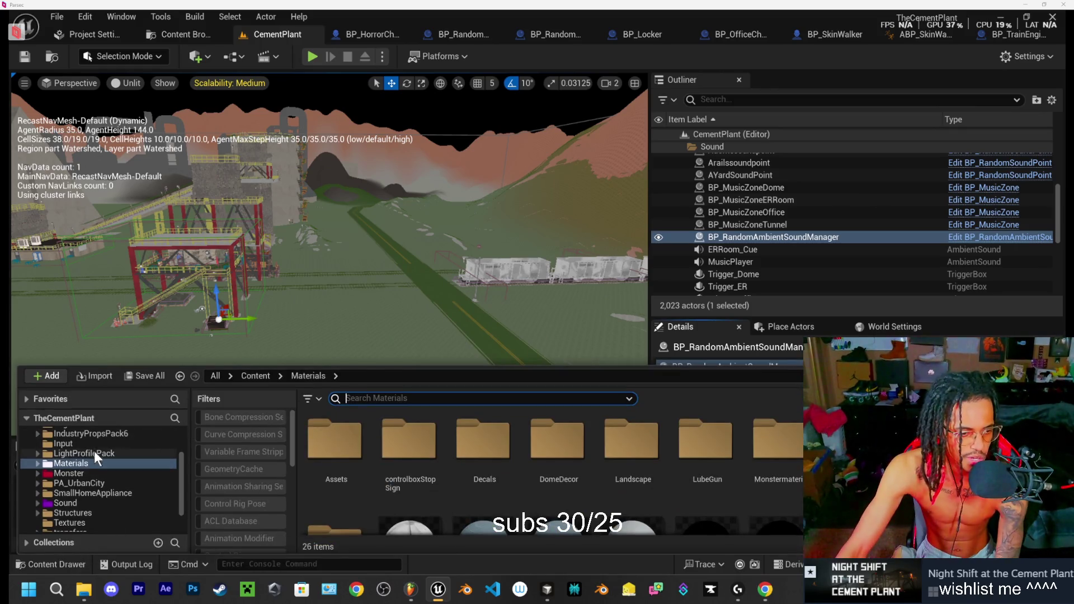
# Step: Browse the Input folder, then open the BP folder and its folder options
pyautogui.scroll(1, 89, 466)
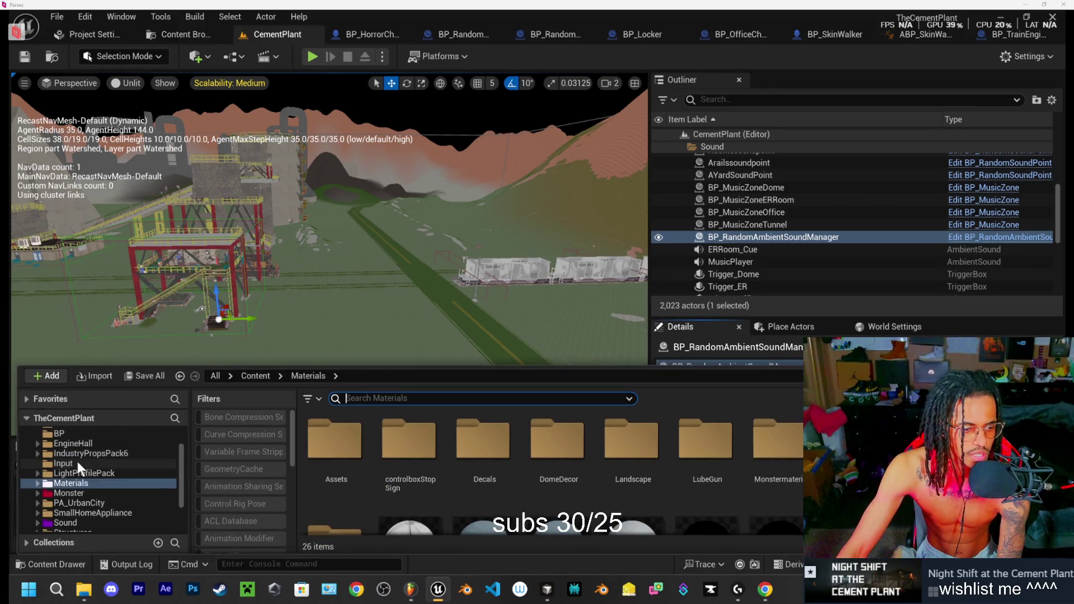
pyautogui.click(78, 464)
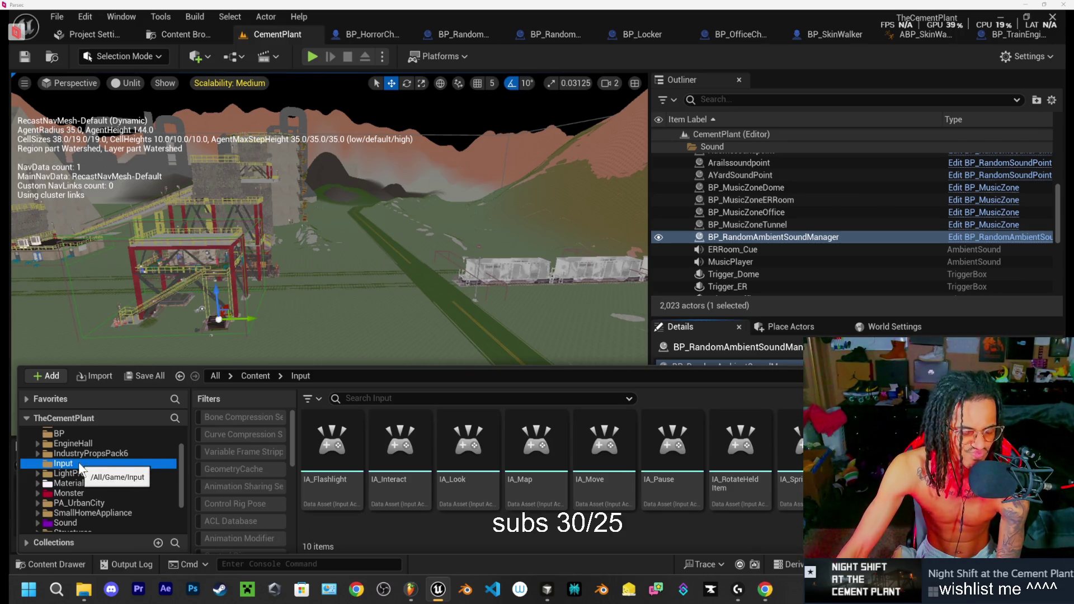
pyautogui.scroll(2, 85, 468)
pyautogui.click(76, 473)
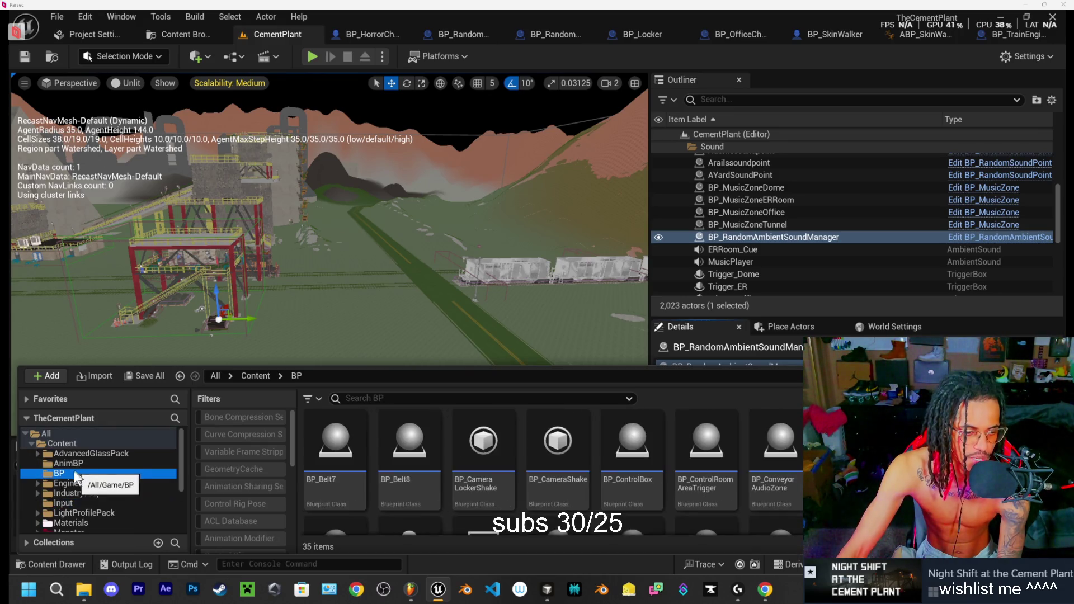
pyautogui.rightClick(77, 473)
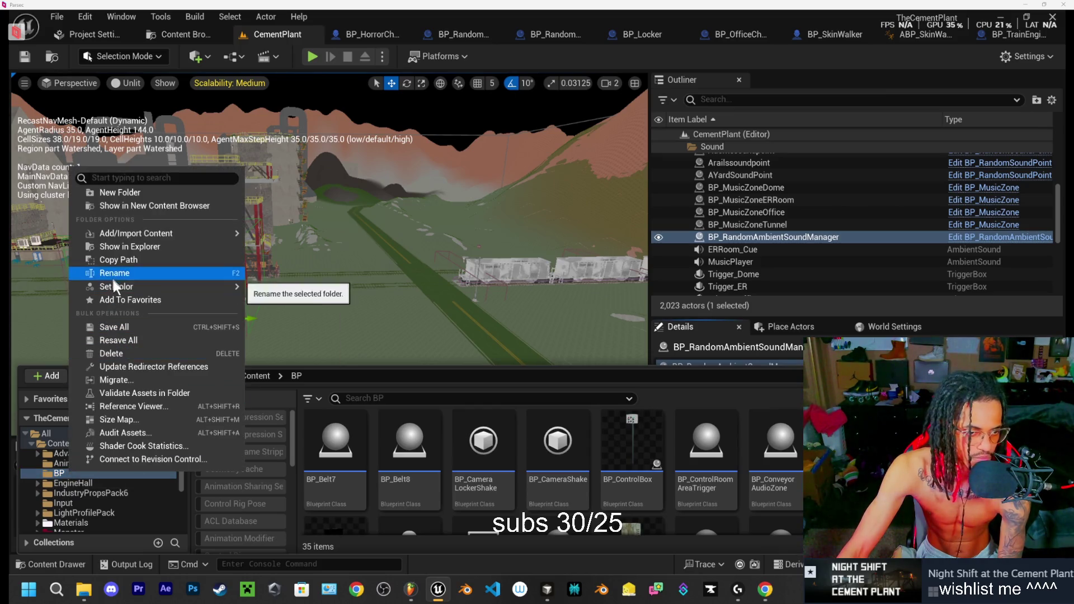
# Step: Colour the BP folder deep blue with Value raised to full 1.0
pyautogui.moveTo(118, 286)
pyautogui.click(290, 293)
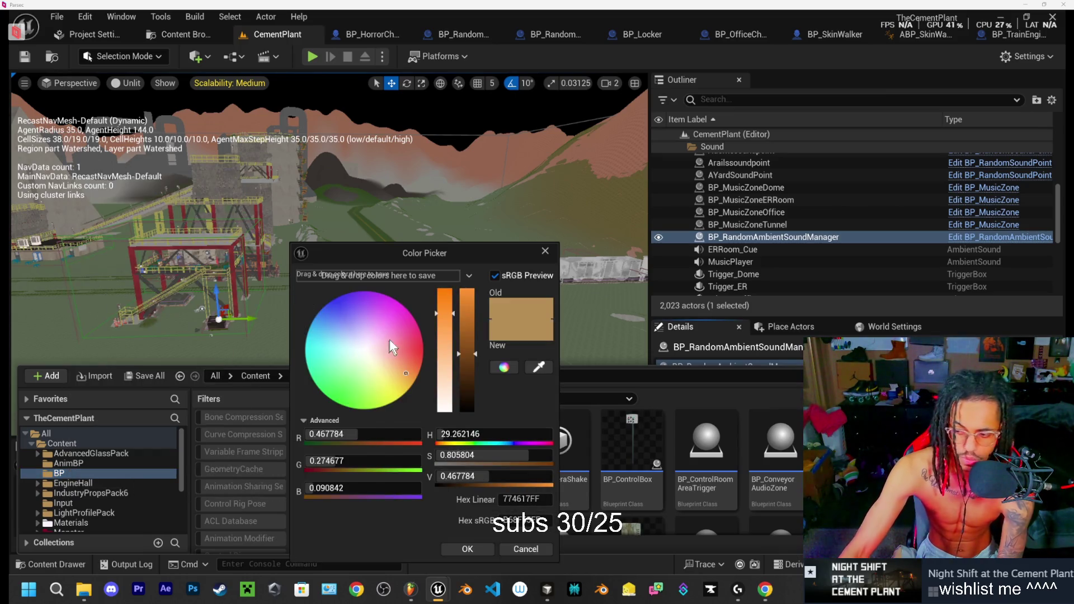
pyautogui.moveTo(390, 338)
pyautogui.mouseDown()
pyautogui.moveTo(326, 287)
pyautogui.moveTo(344, 293)
pyautogui.mouseUp()
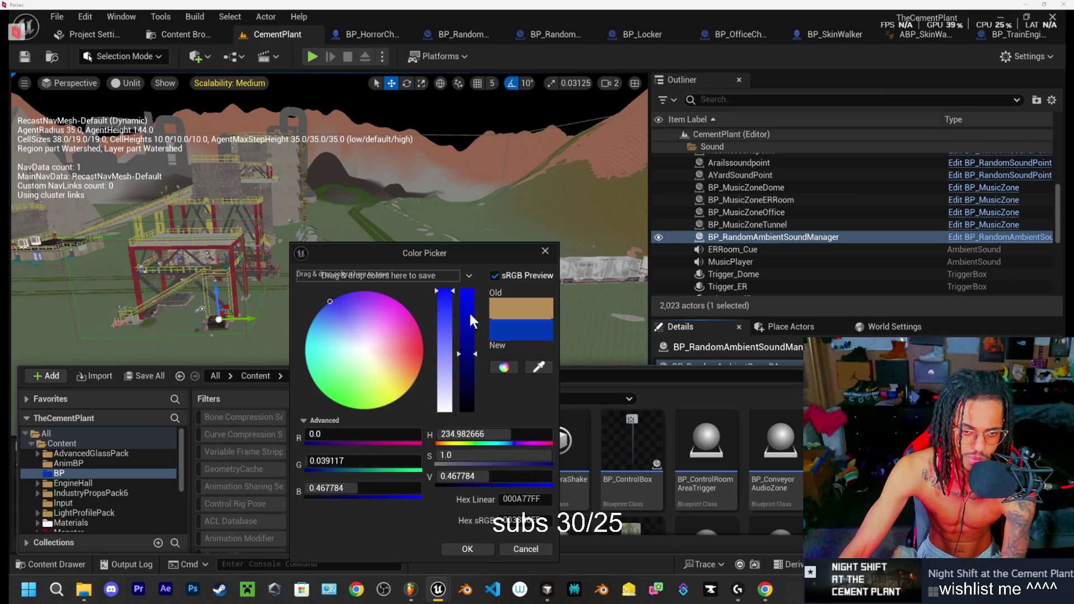
pyautogui.moveTo(470, 314); pyautogui.dragTo(470, 289)
pyautogui.click(463, 547)
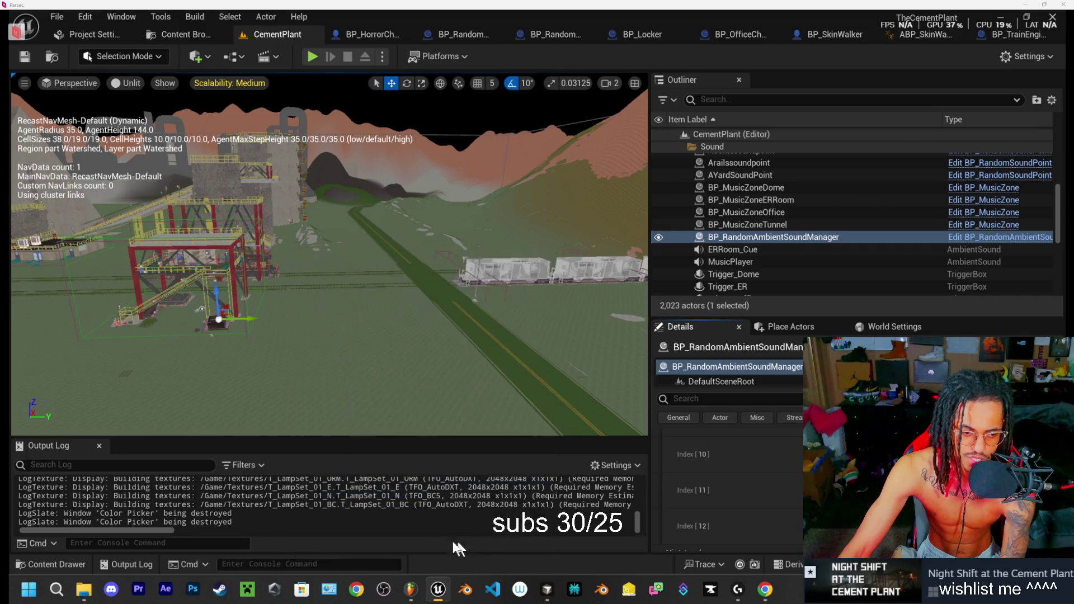
# Step: Reopen the content drawer and show the AnimBP folder's contents
pyautogui.click(65, 563)
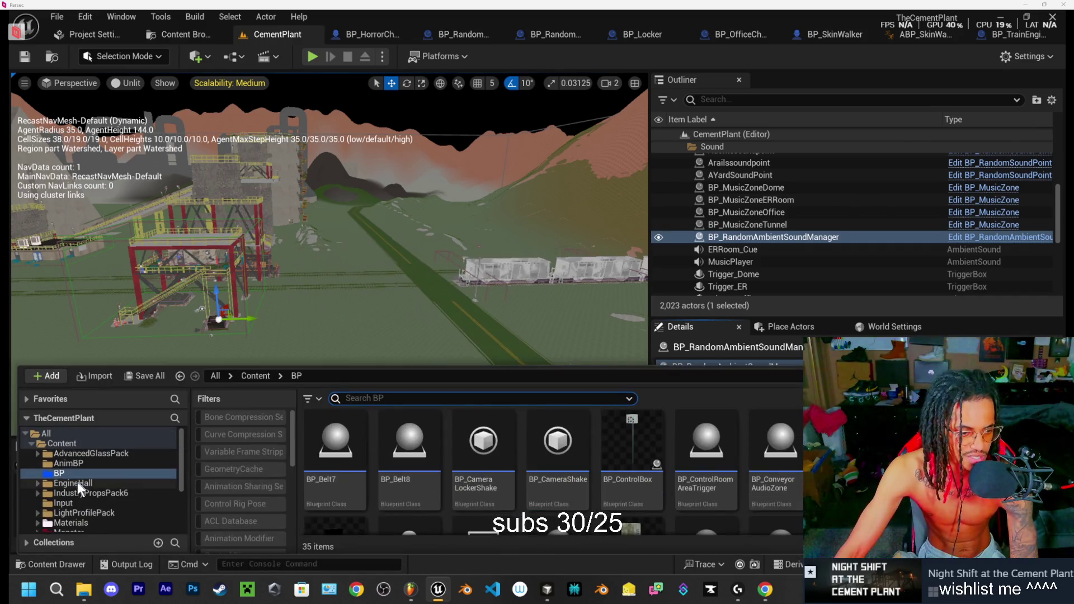
pyautogui.scroll(-3, 75, 465)
pyautogui.scroll(4, 72, 459)
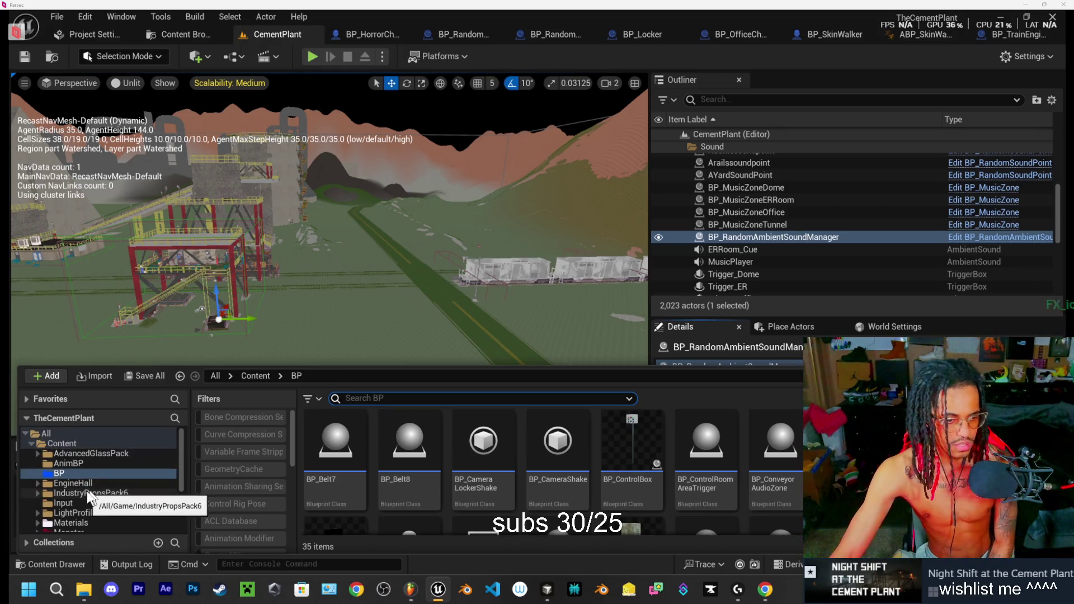
pyautogui.click(73, 463)
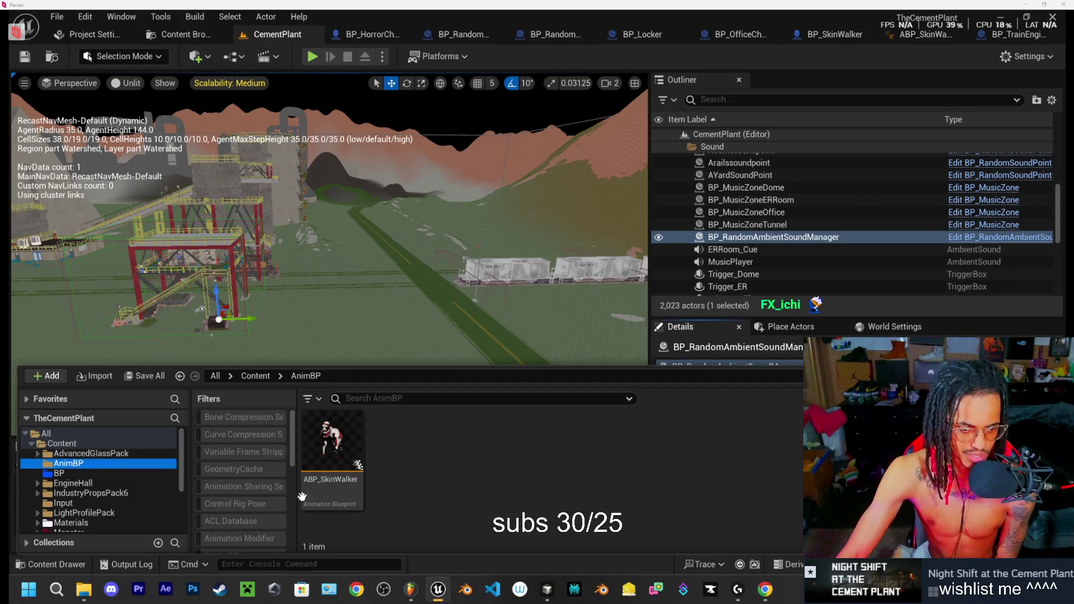
# Step: Open ABP_SkinWalker in its blueprint editor, then return to the CementPlant level
pyautogui.click(336, 485)
pyautogui.doubleClick(337, 484)
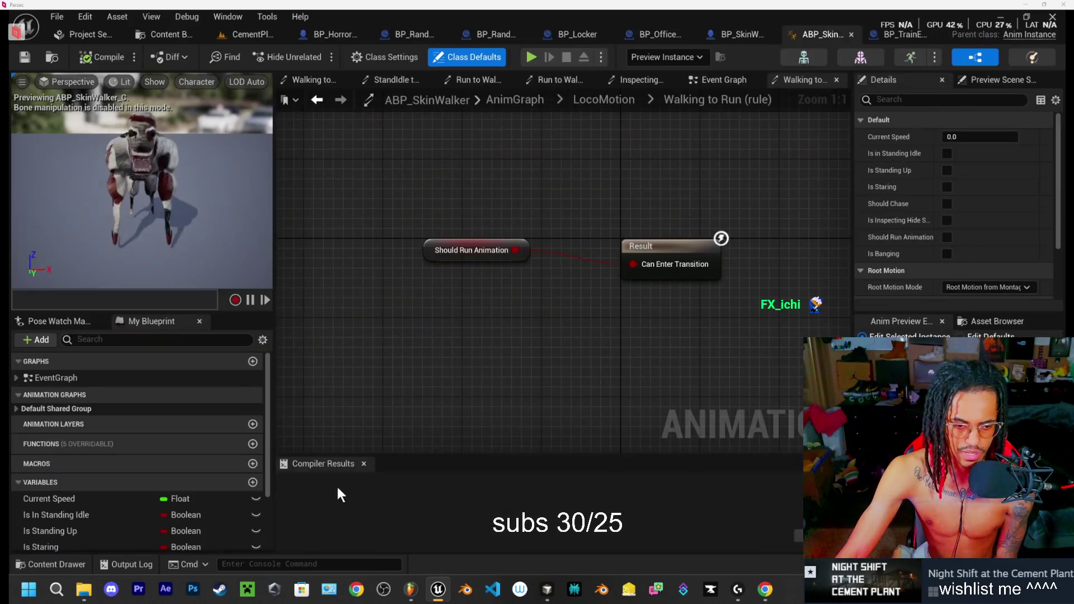
pyautogui.click(257, 35)
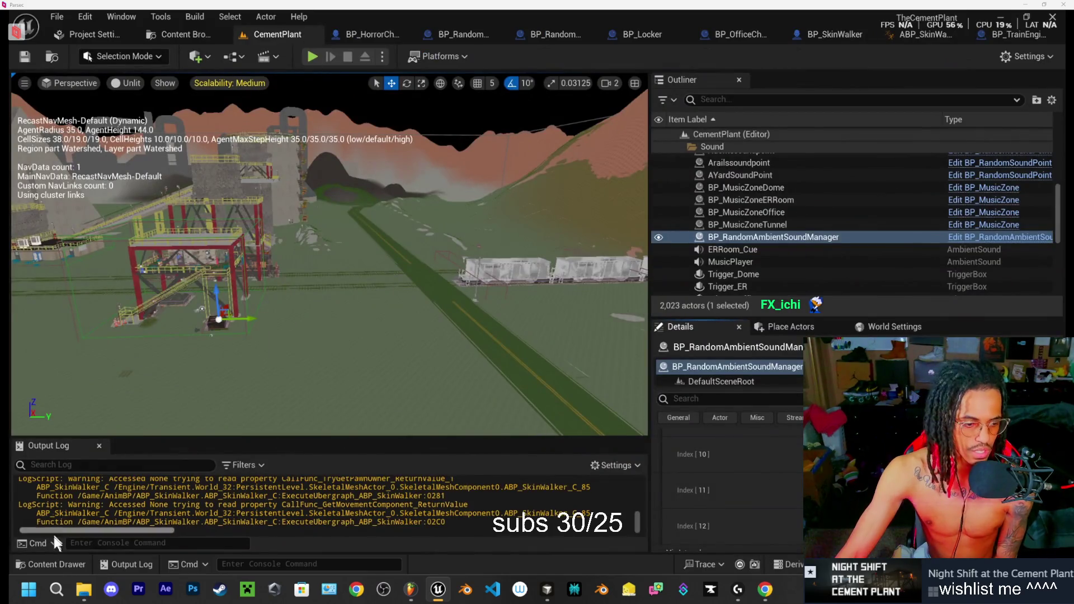
pyautogui.click(53, 564)
# Step: Give the AnimBP folder a custom cyan colour
pyautogui.rightClick(64, 467)
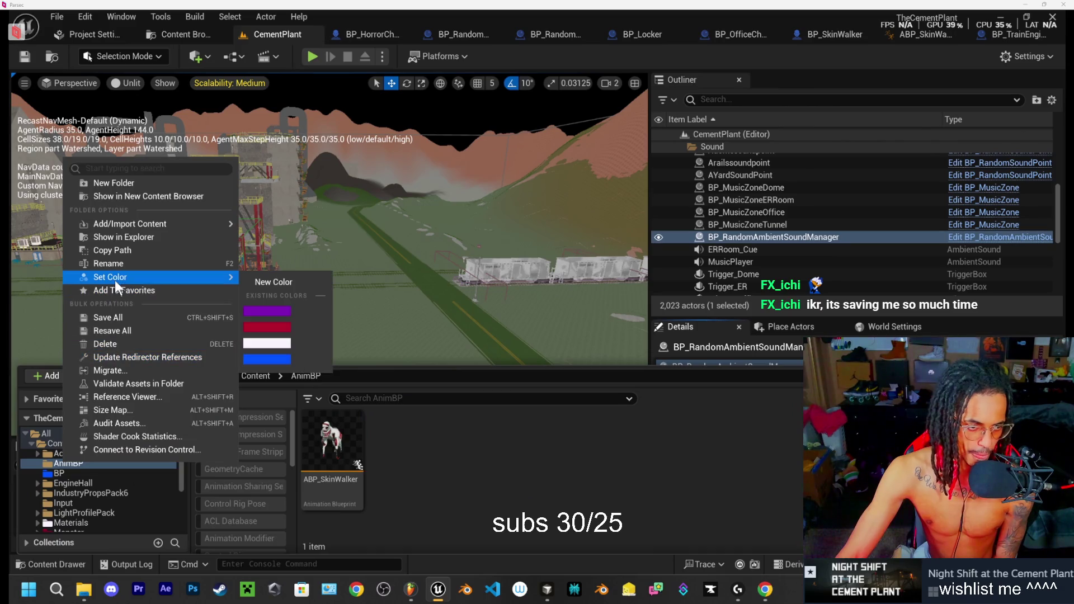
pyautogui.moveTo(111, 277)
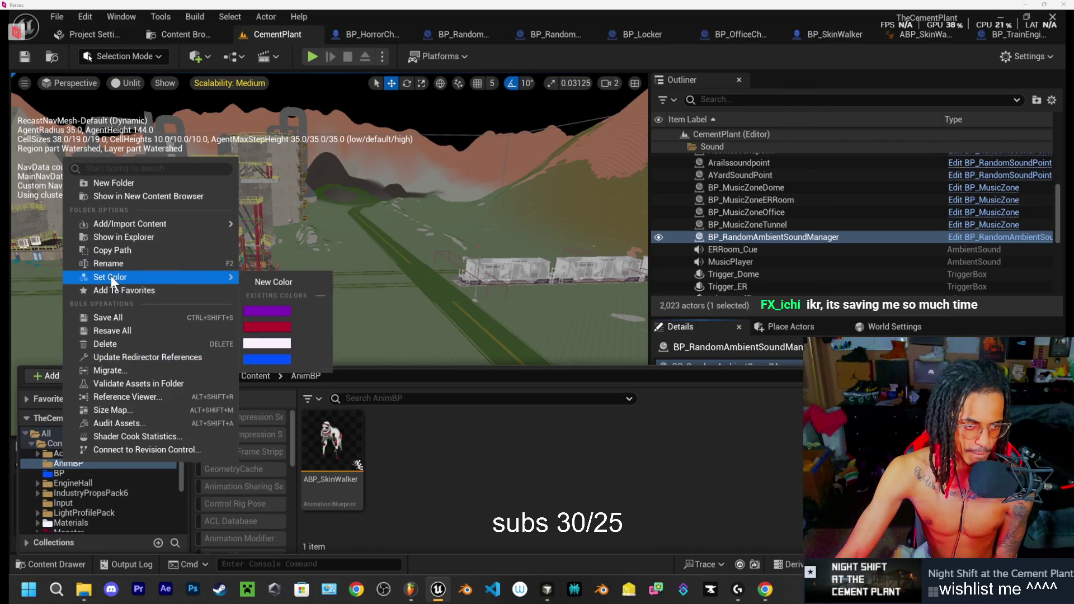
pyautogui.click(288, 282)
pyautogui.click(366, 343)
pyautogui.moveTo(366, 343); pyautogui.dragTo(302, 340)
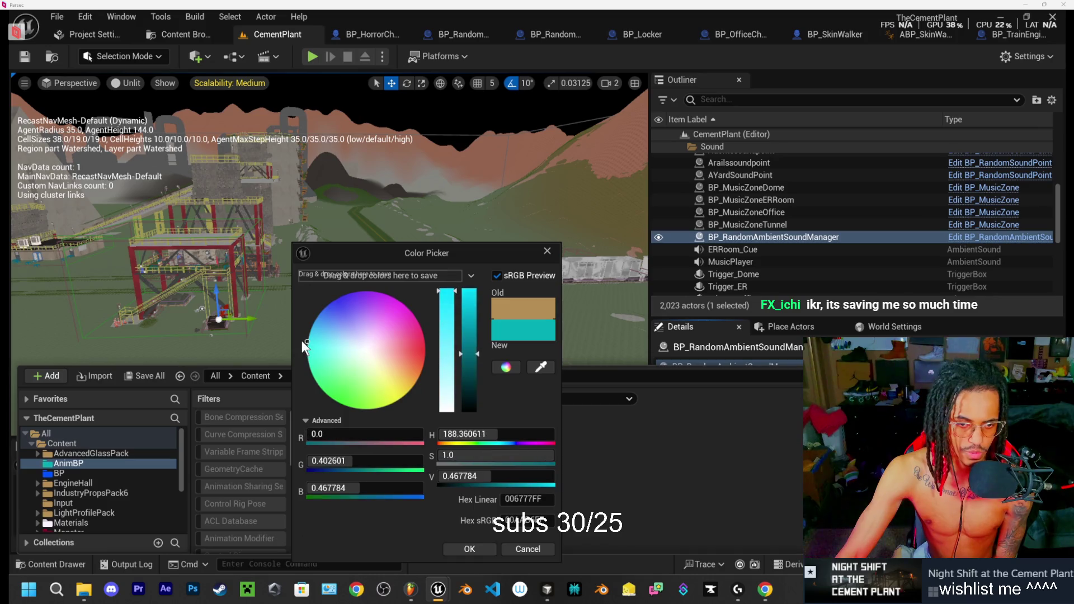
pyautogui.click(481, 549)
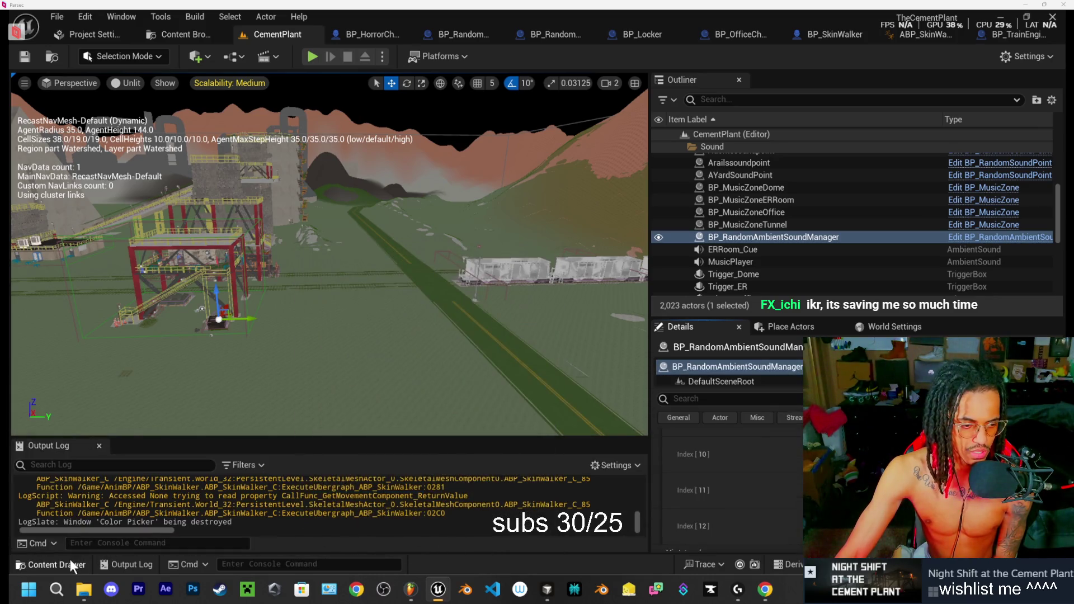
# Step: Reopen the content drawer and show the Structures folder's 78 items
pyautogui.click(70, 562)
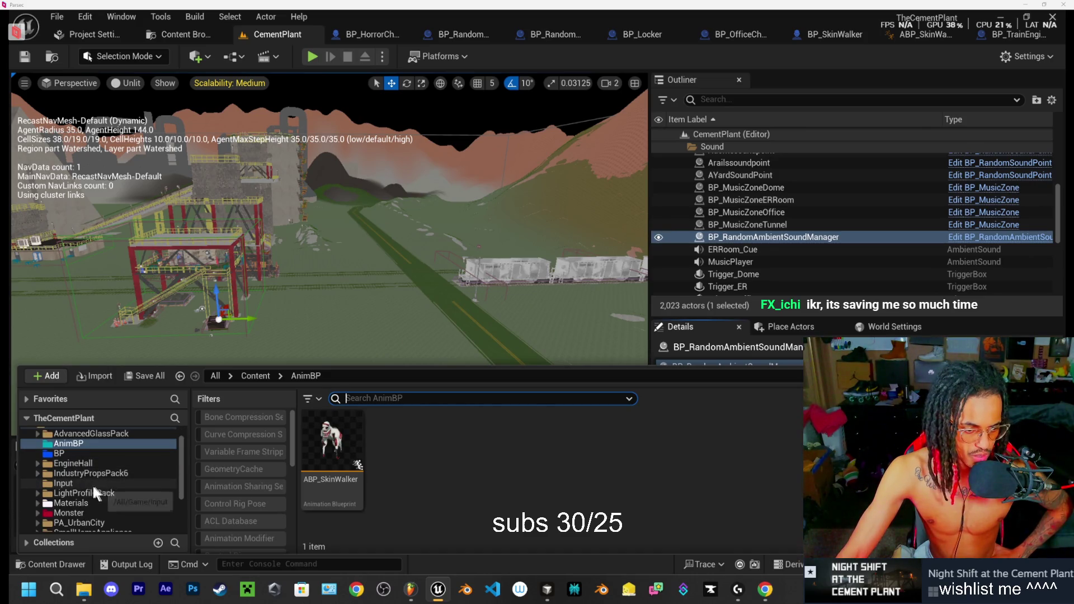
pyautogui.scroll(-2, 153, 488)
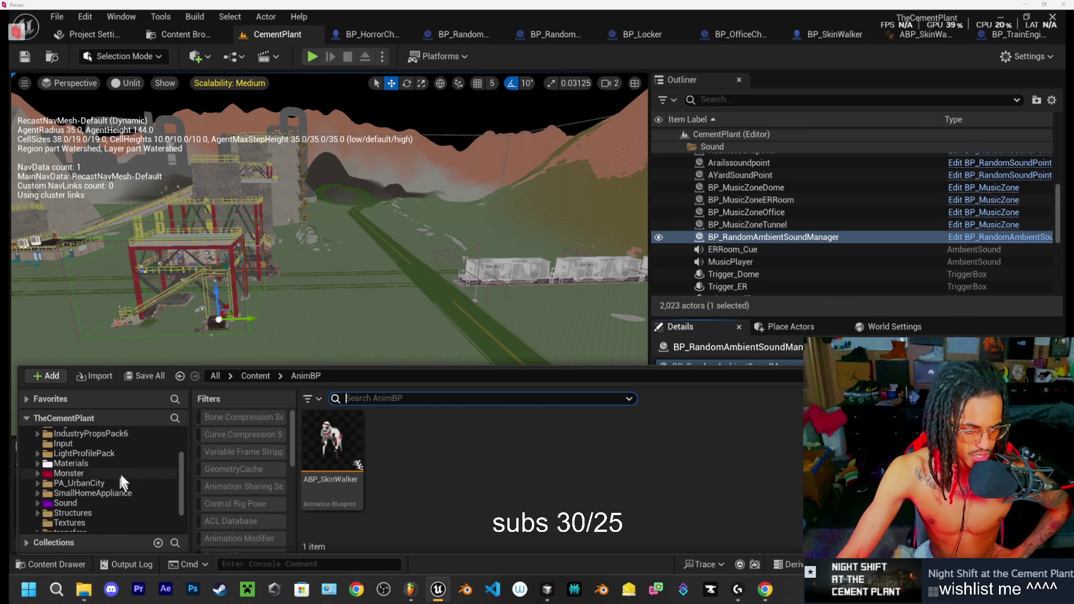
pyautogui.scroll(-1, 122, 467)
pyautogui.click(83, 492)
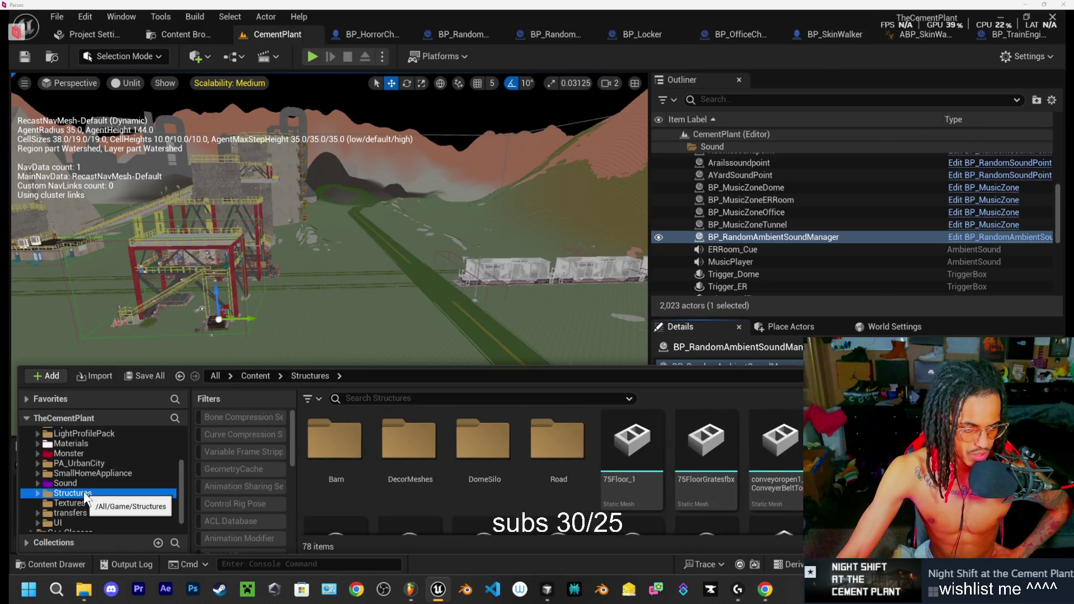
# Step: Colour the Structures folder bright yellow at near-full Value, then open the Textures folder
pyautogui.rightClick(68, 492)
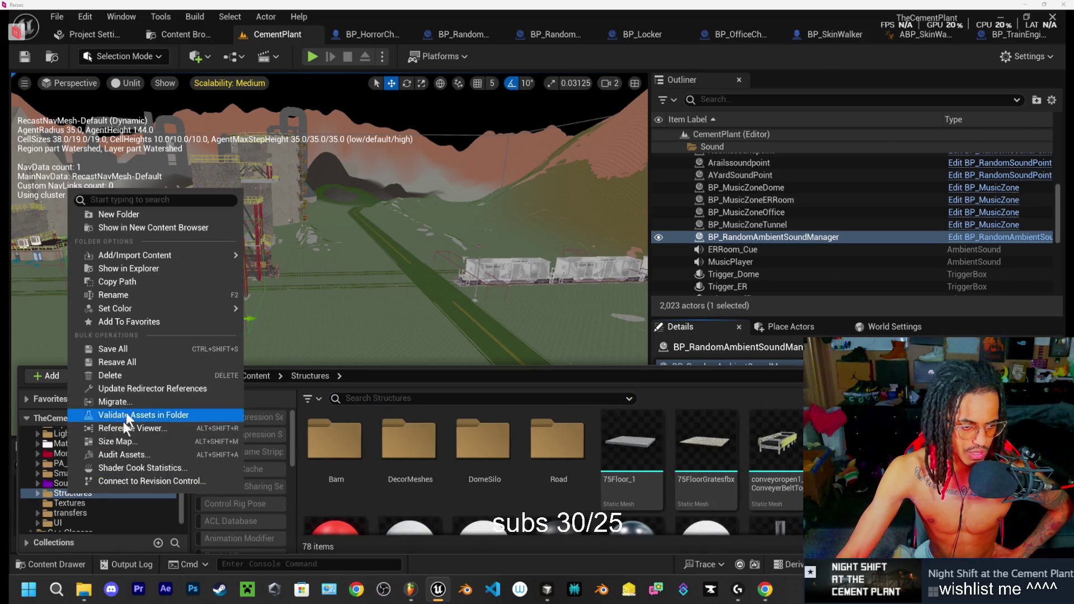
pyautogui.moveTo(118, 308)
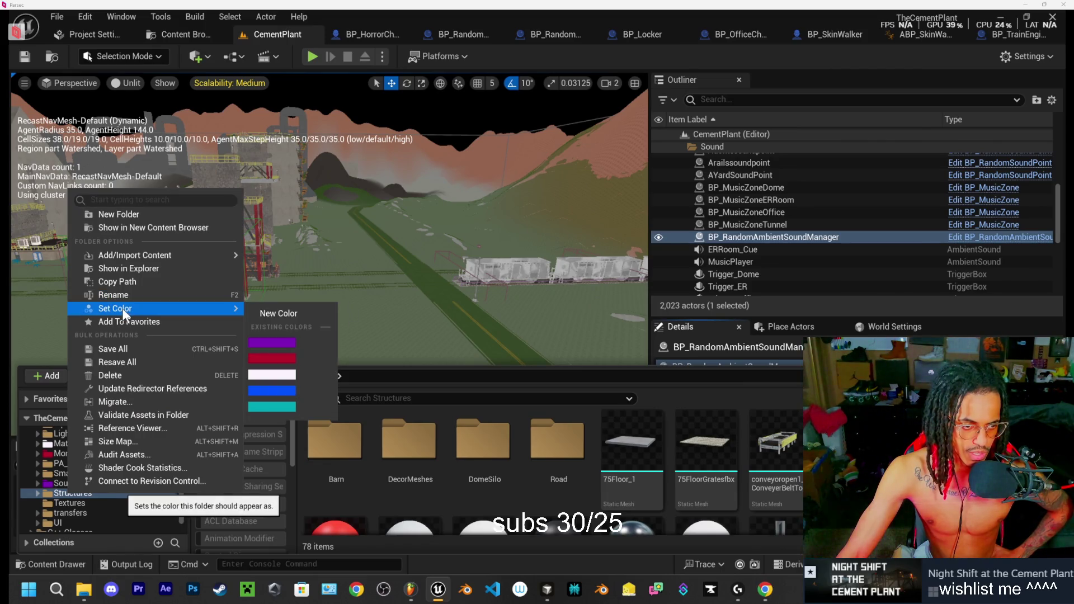
pyautogui.click(277, 313)
pyautogui.moveTo(390, 391); pyautogui.dragTo(385, 399)
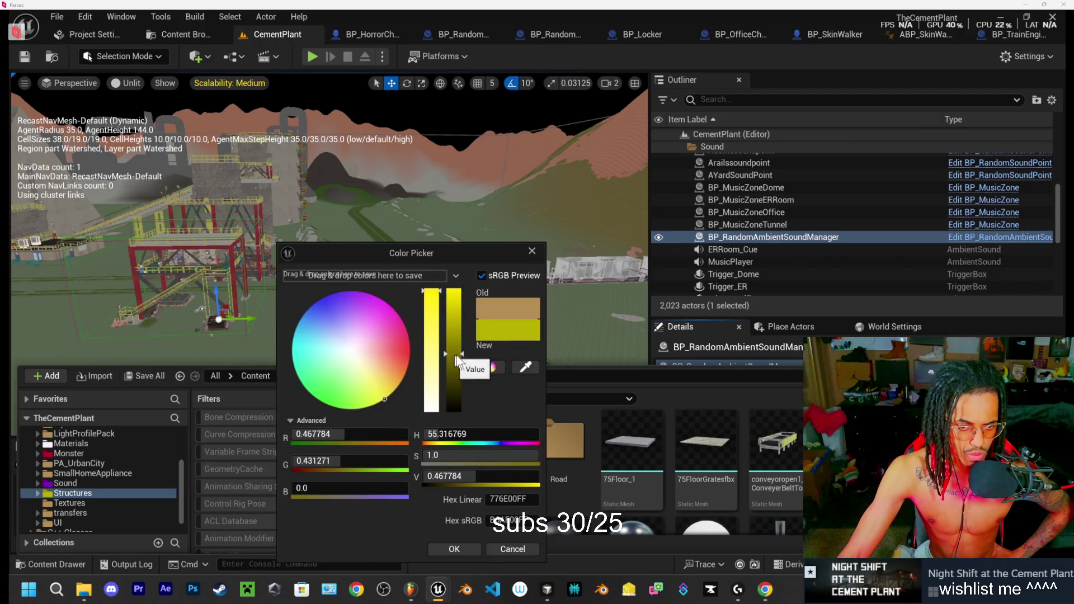
pyautogui.moveTo(463, 330); pyautogui.dragTo(462, 292)
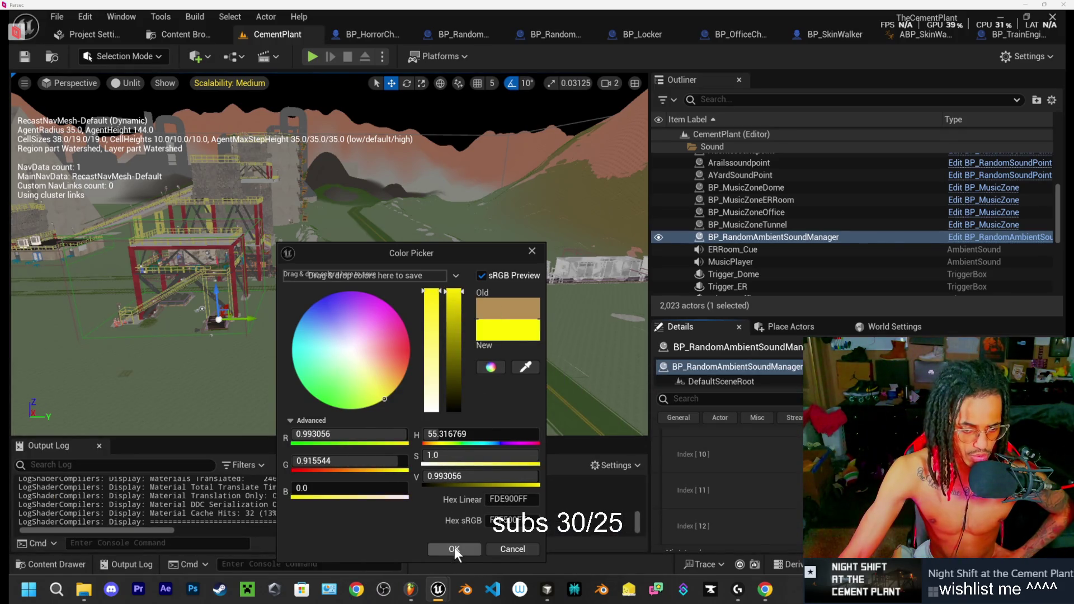
pyautogui.click(456, 545)
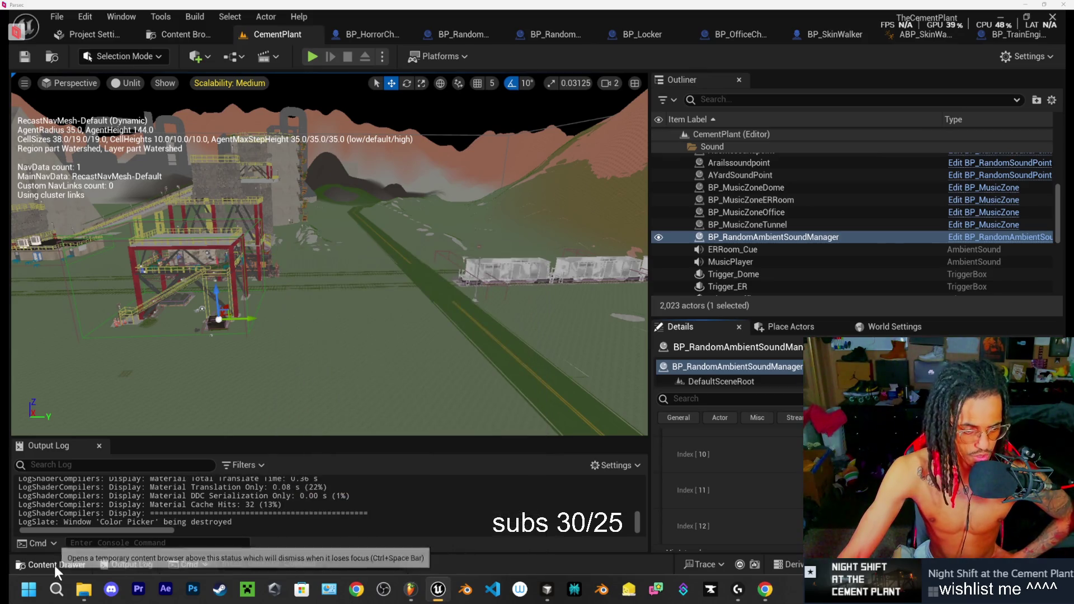
pyautogui.click(54, 565)
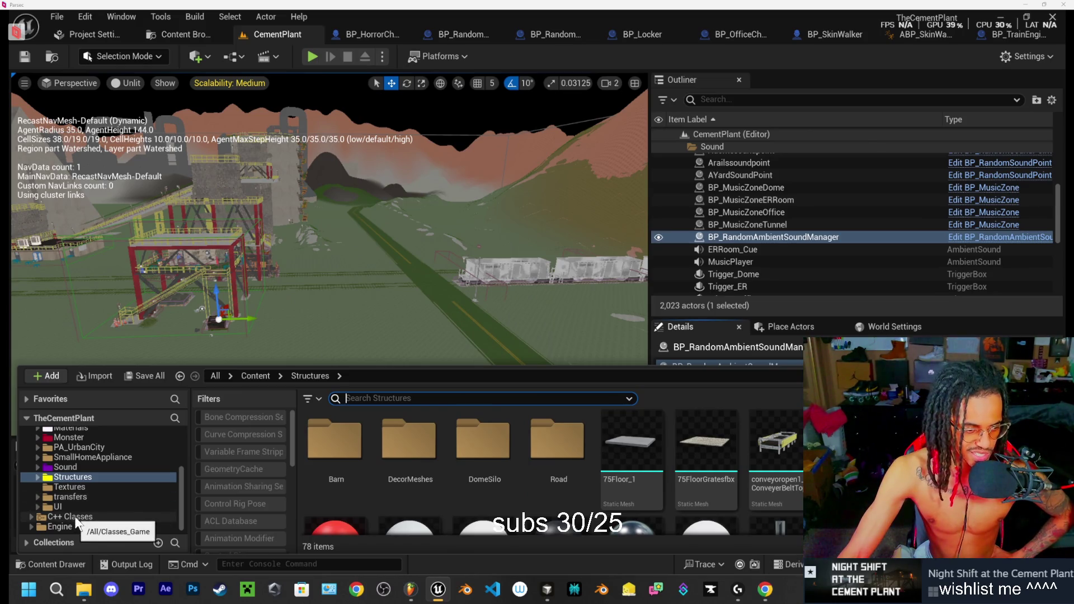
pyautogui.click(81, 488)
# Step: Browse the transfers folder, close the Content Drawer, scroll Details to Min/Max Interval, then switch to Cursor
pyautogui.click(79, 496)
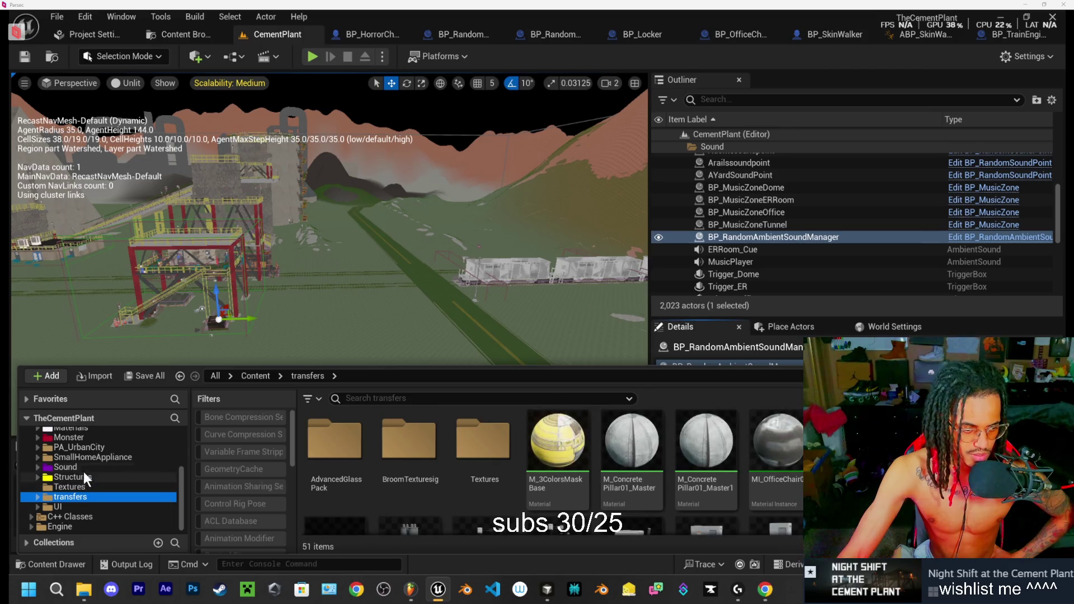
pyautogui.scroll(5, 83, 473)
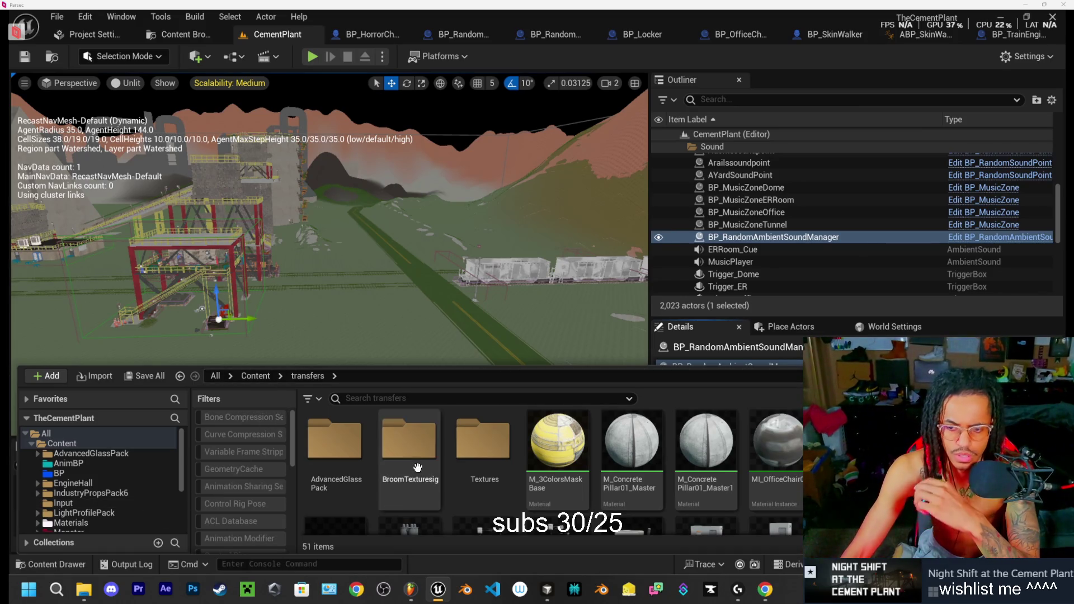
pyautogui.click(65, 565)
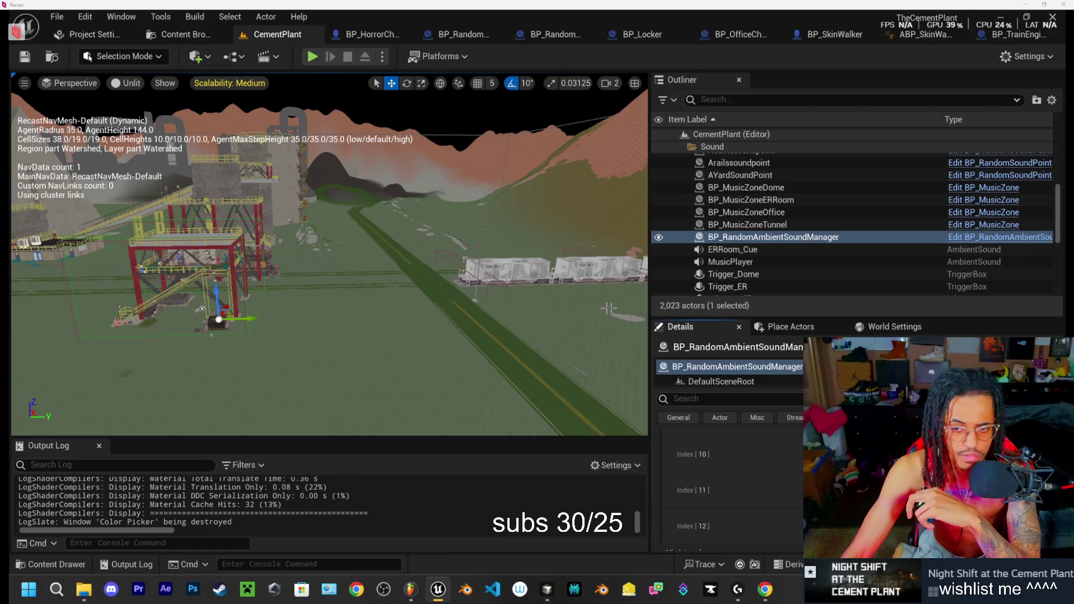
pyautogui.scroll(-3, 727, 486)
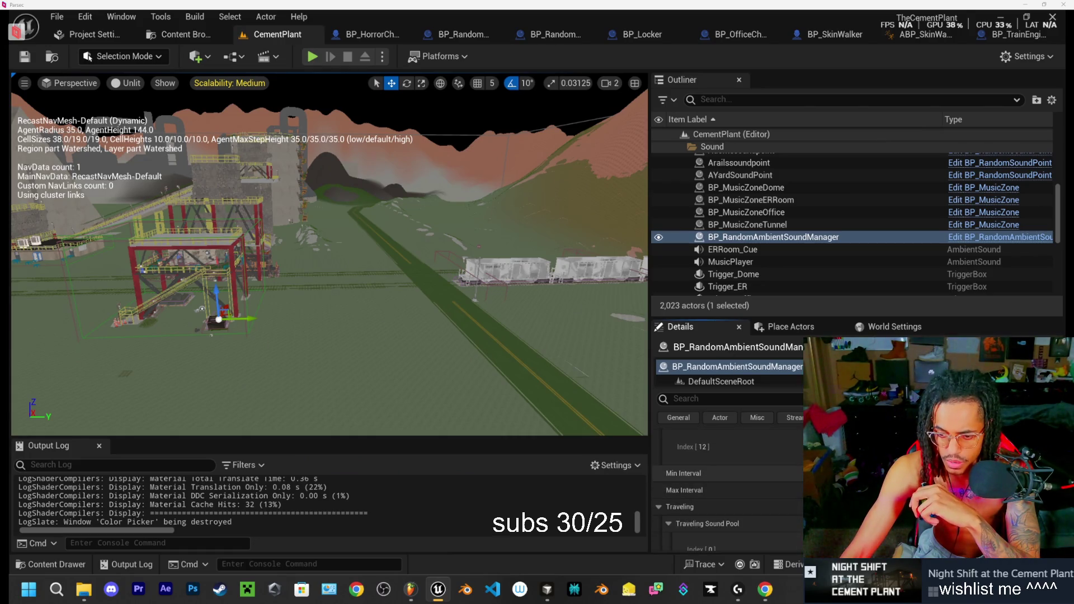
pyautogui.click(547, 589)
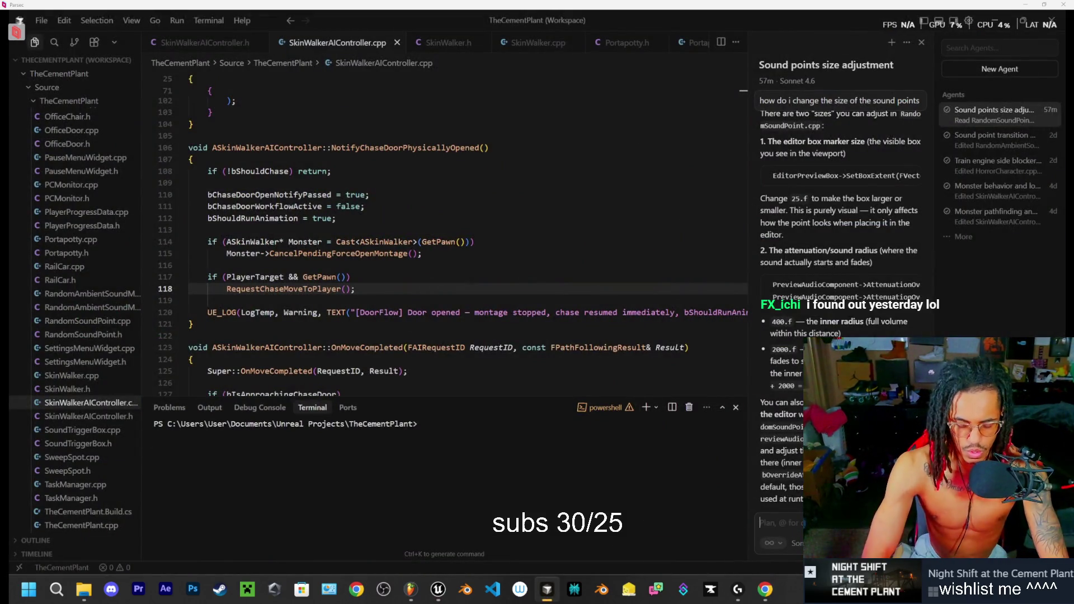
# Step: Pick the Auto model, send a short 'what' question, then open the 'Sound point transition mechanics' chat
pyautogui.click(794, 543)
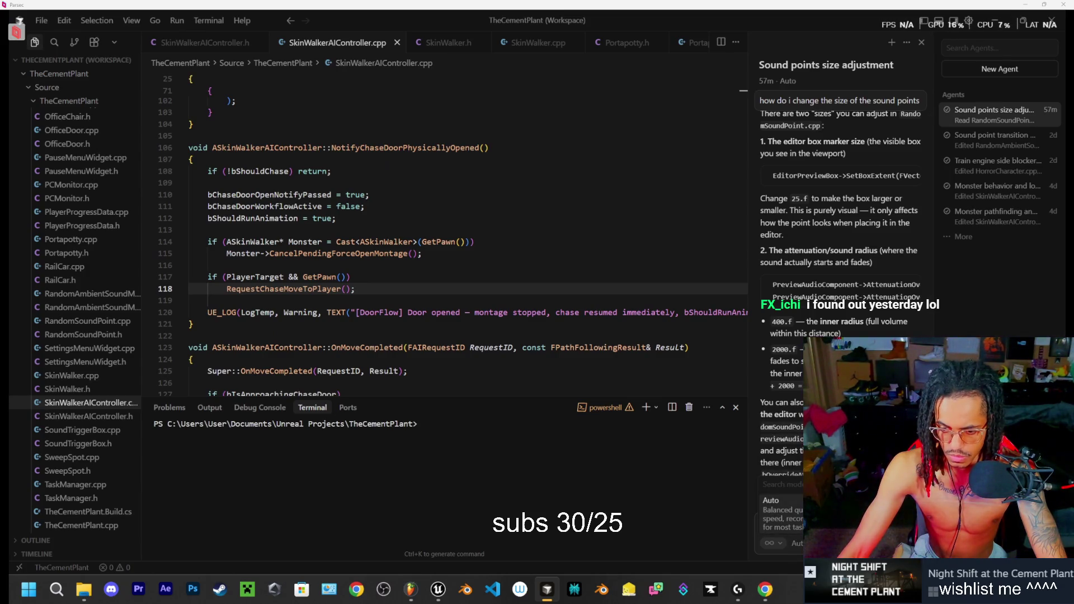
pyautogui.click(793, 521)
pyautogui.write('what')
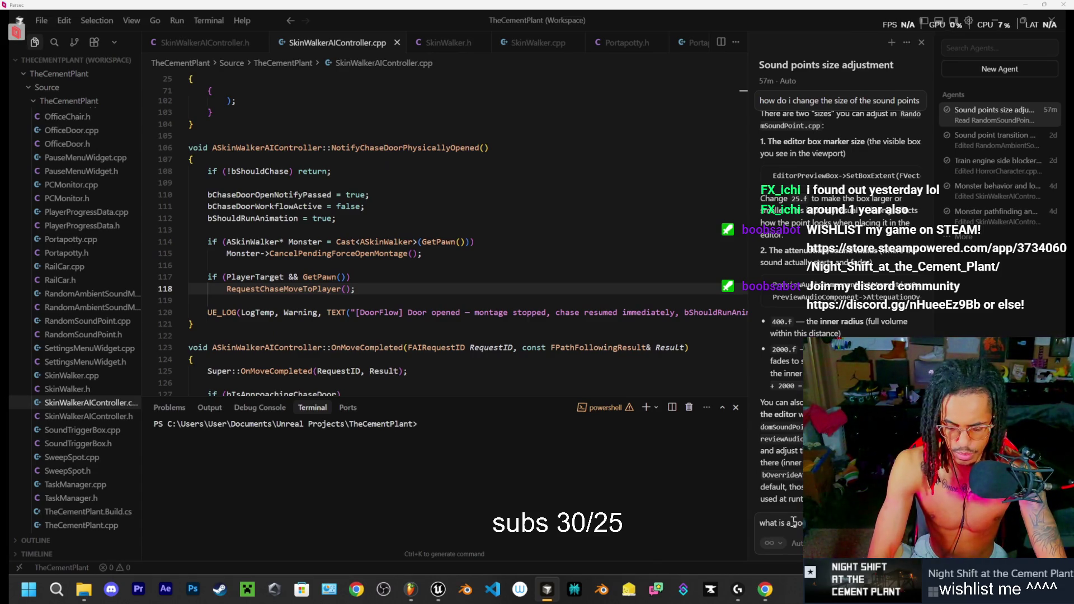
pyautogui.press('Return')
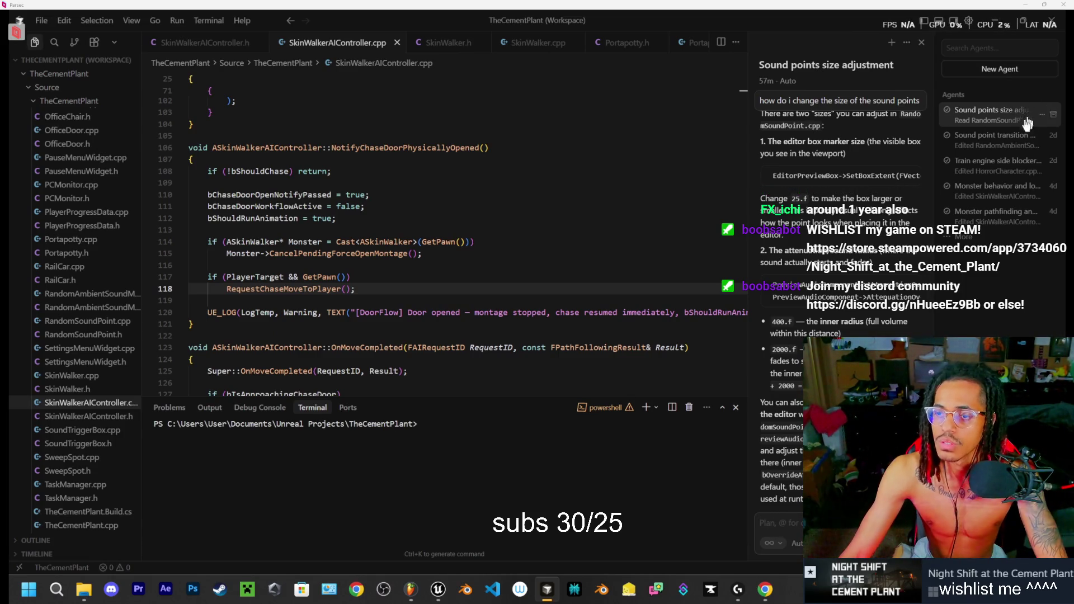
pyautogui.click(1009, 139)
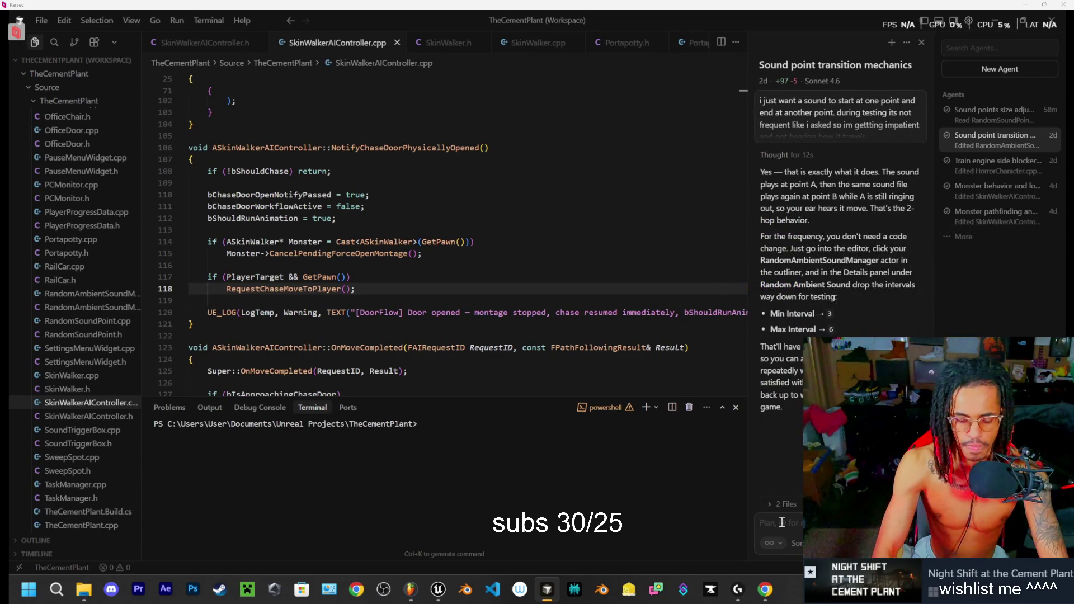
# Step: Request a 30% scream play chance plus an enable/disable bool for all sounds, and send it
pyautogui.write('i finsieed te')
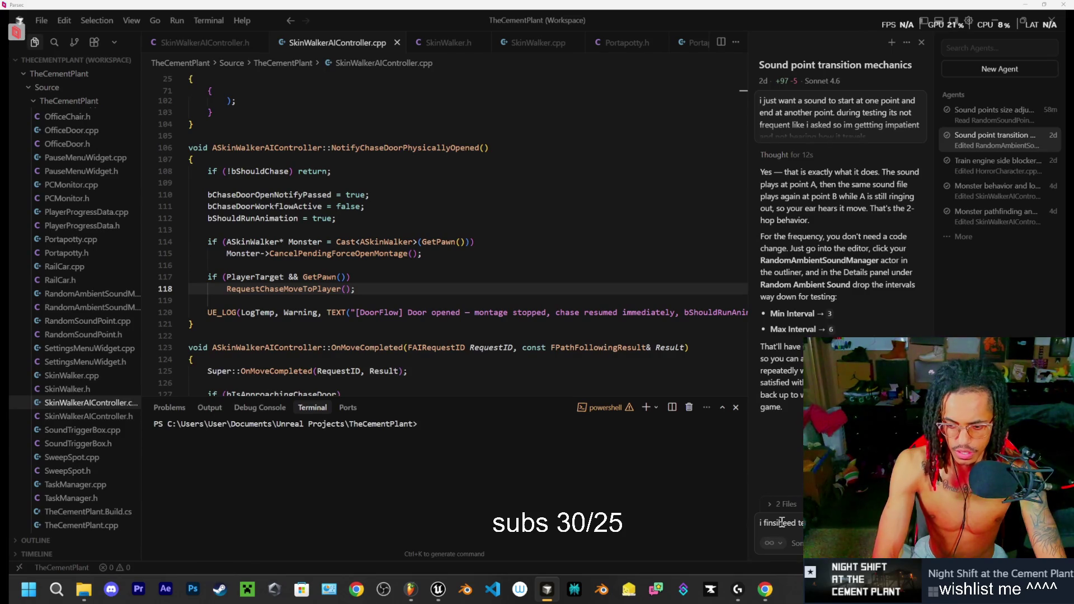
pyautogui.write('where')
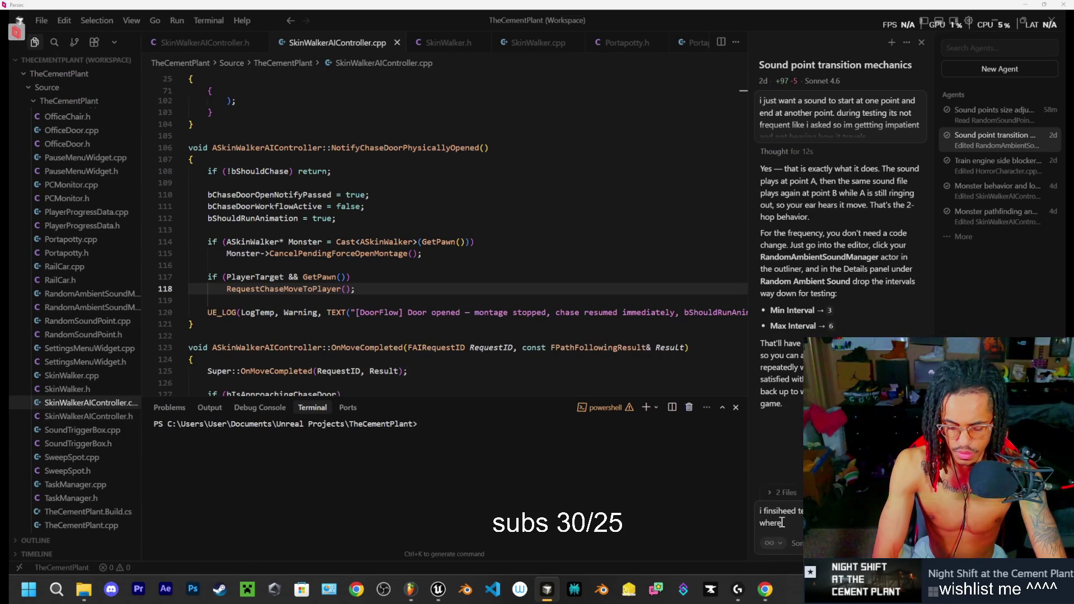
pyautogui.write(' its a 3')
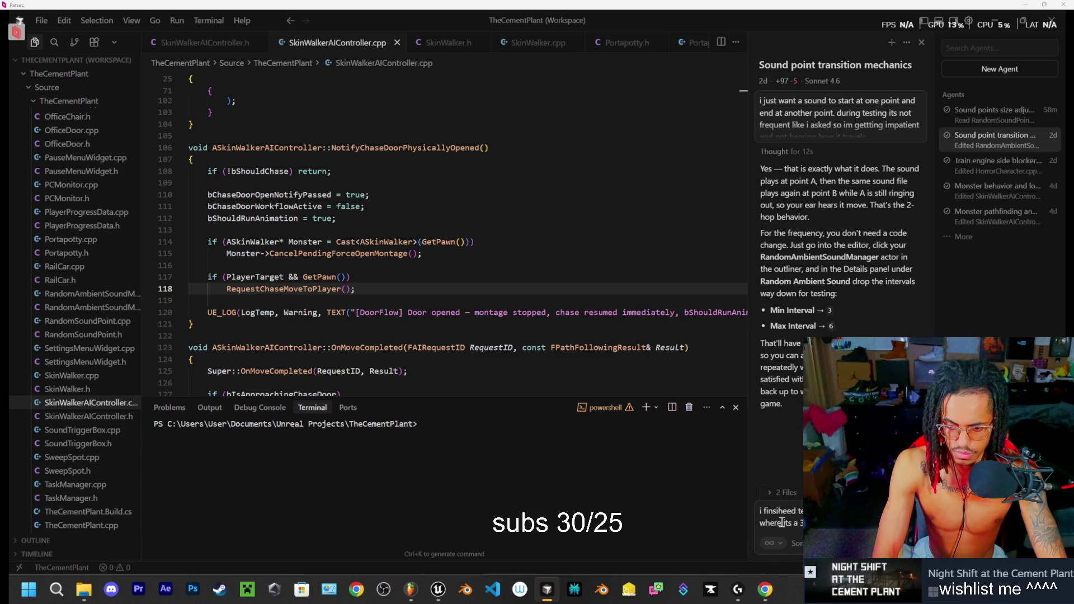
pyautogui.write('and also i ne')
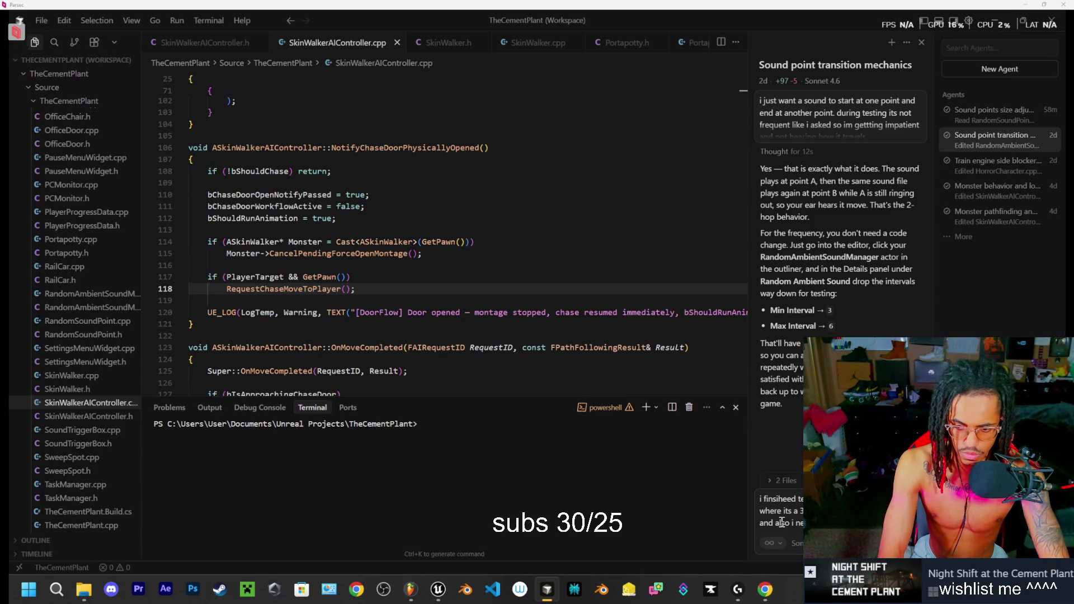
pyautogui.write('so')
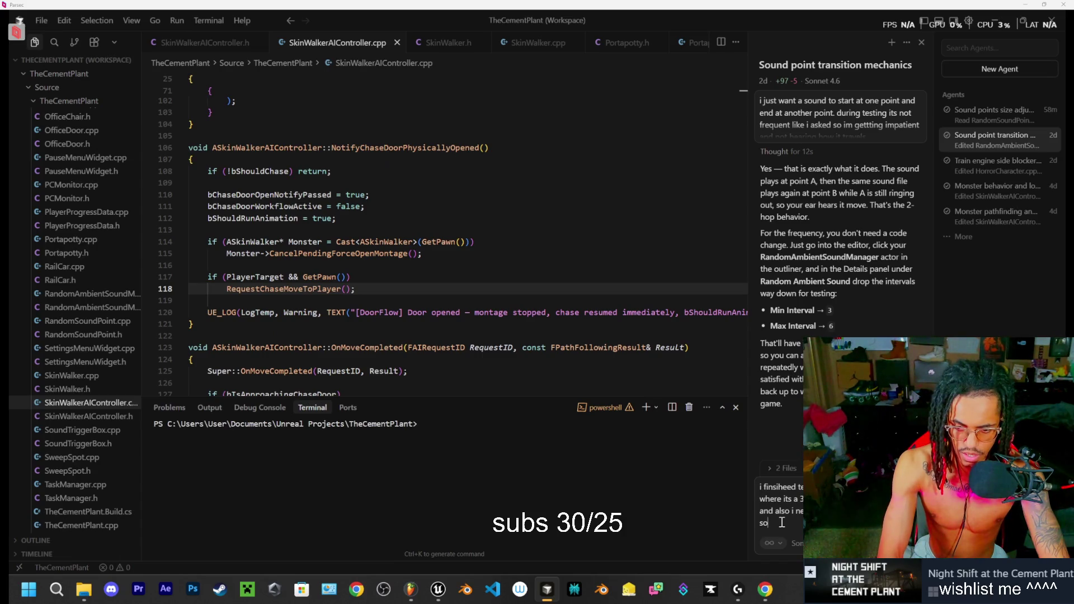
pyautogui.write('unds')
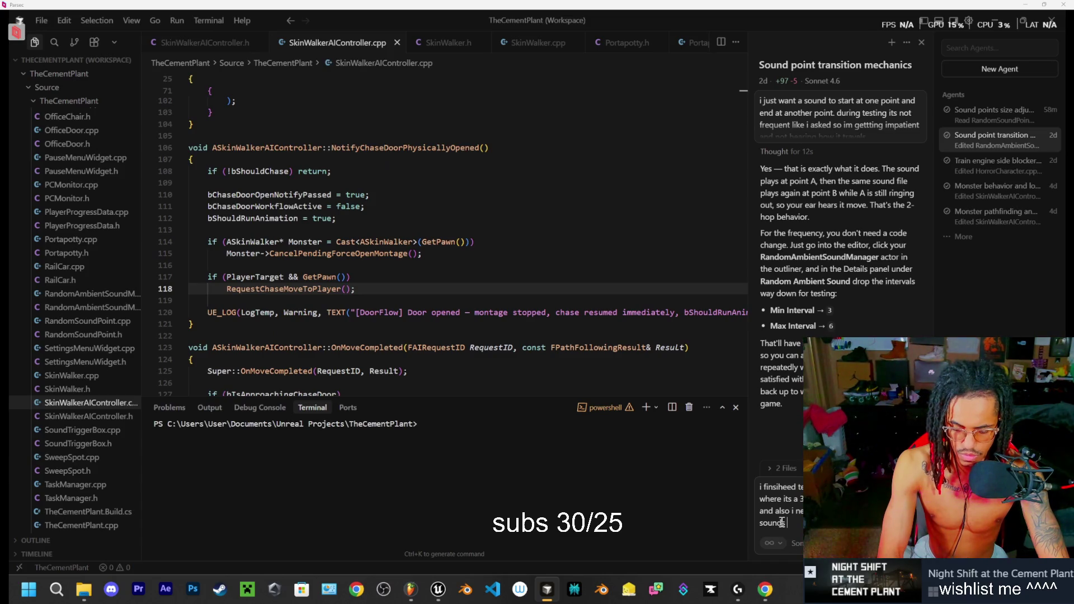
pyautogui.write(' beca')
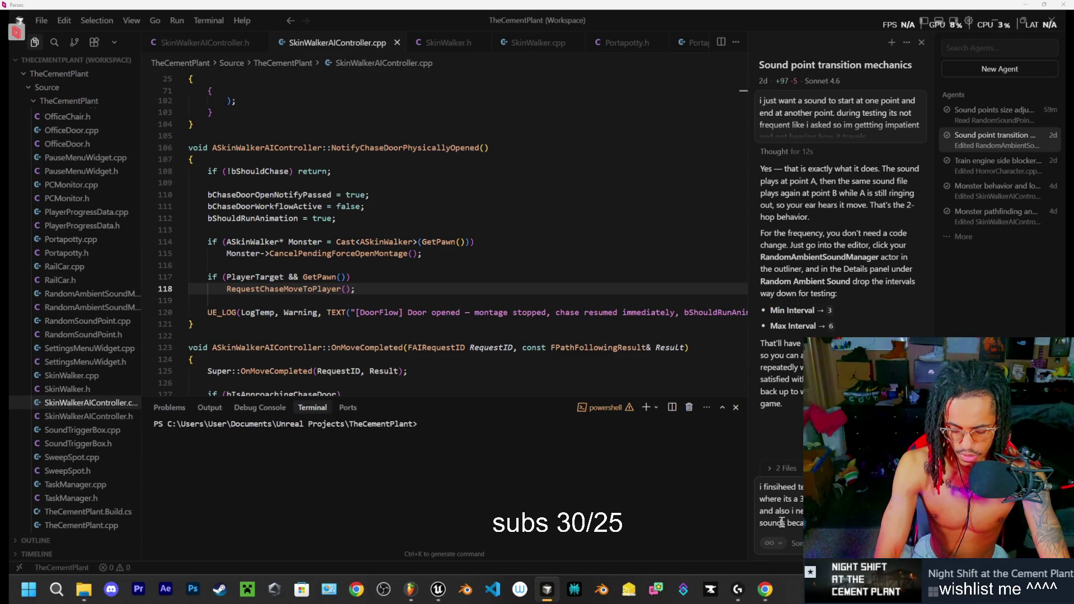
pyautogui.write('so')
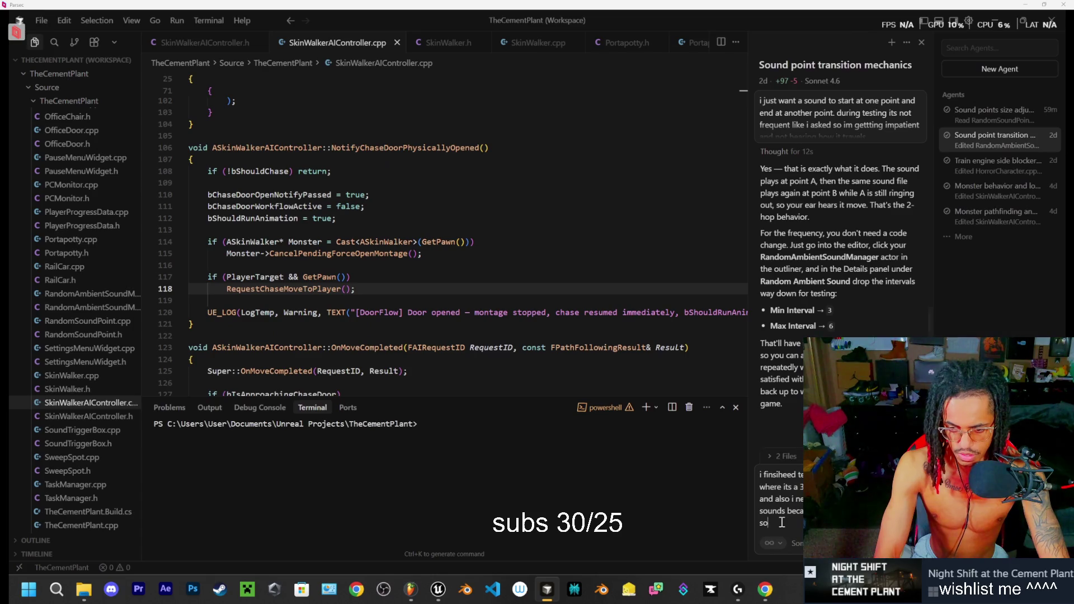
pyautogui.write('unds all pl')
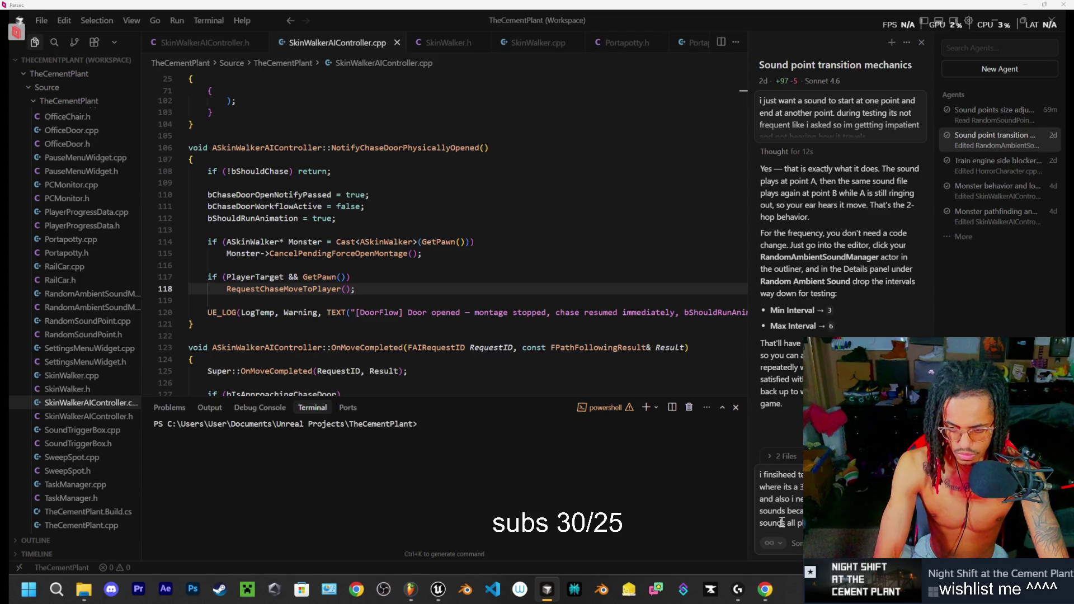
pyautogui.press('Return')
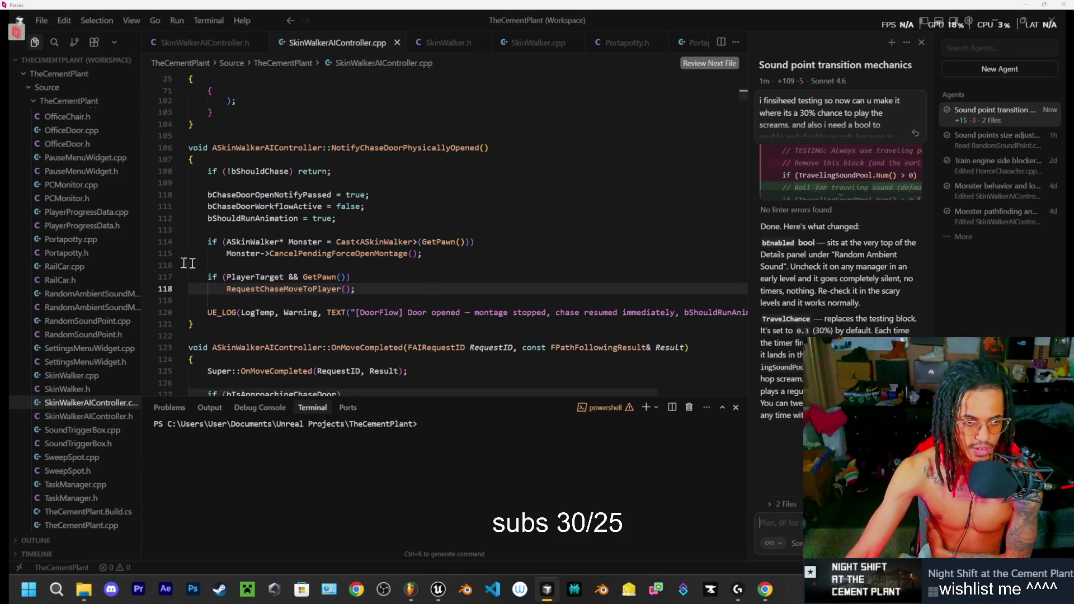
pyautogui.scroll(5, 76, 168)
pyautogui.scroll(10, 72, 212)
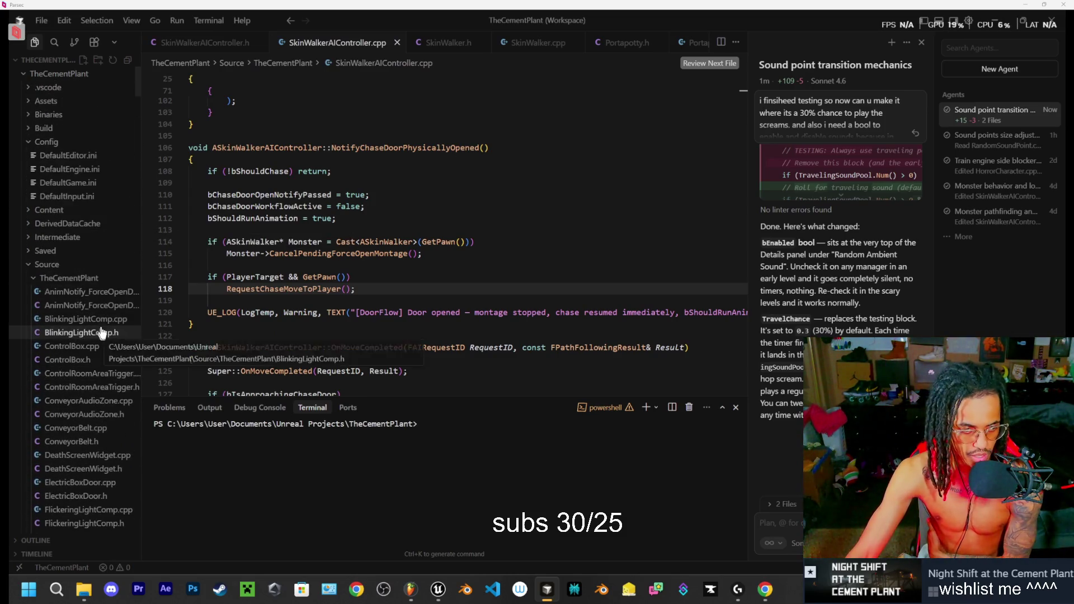
pyautogui.scroll(-2, 98, 302)
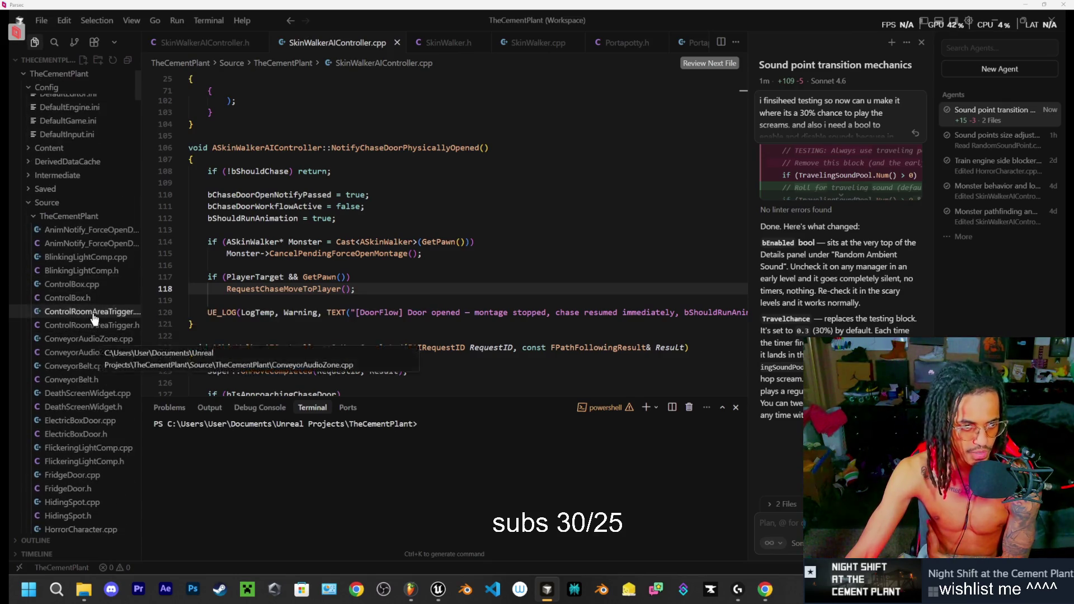
pyautogui.scroll(-15, 92, 322)
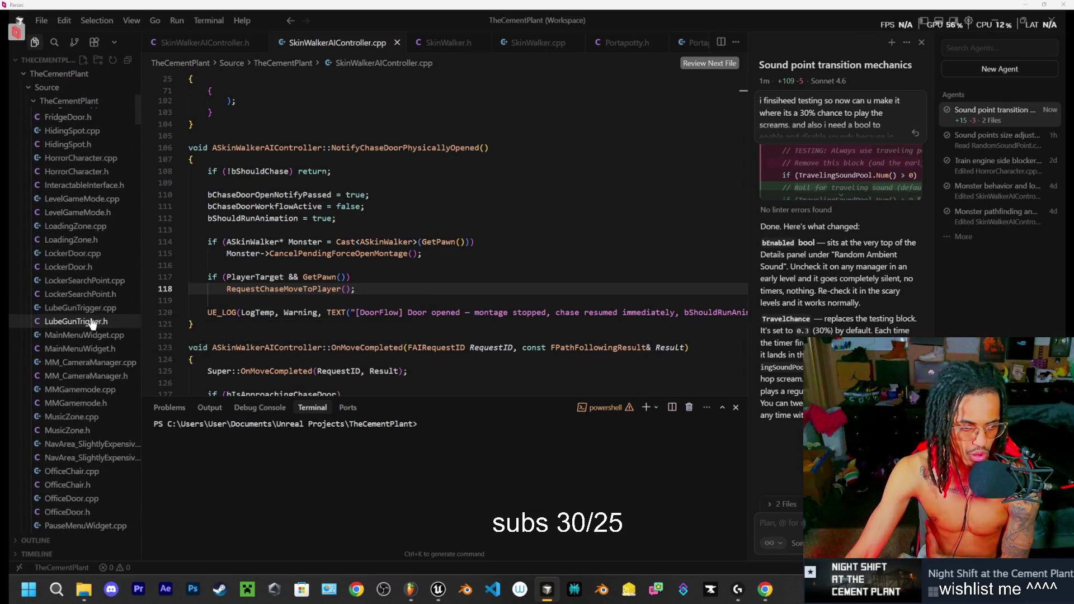
pyautogui.scroll(8, 94, 333)
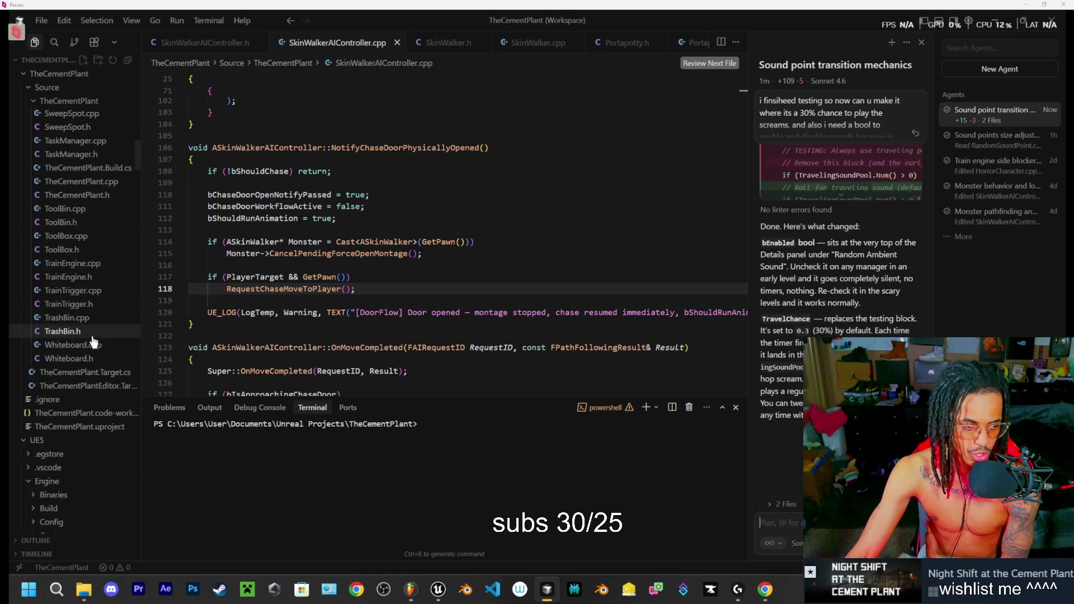
pyautogui.scroll(1, 99, 364)
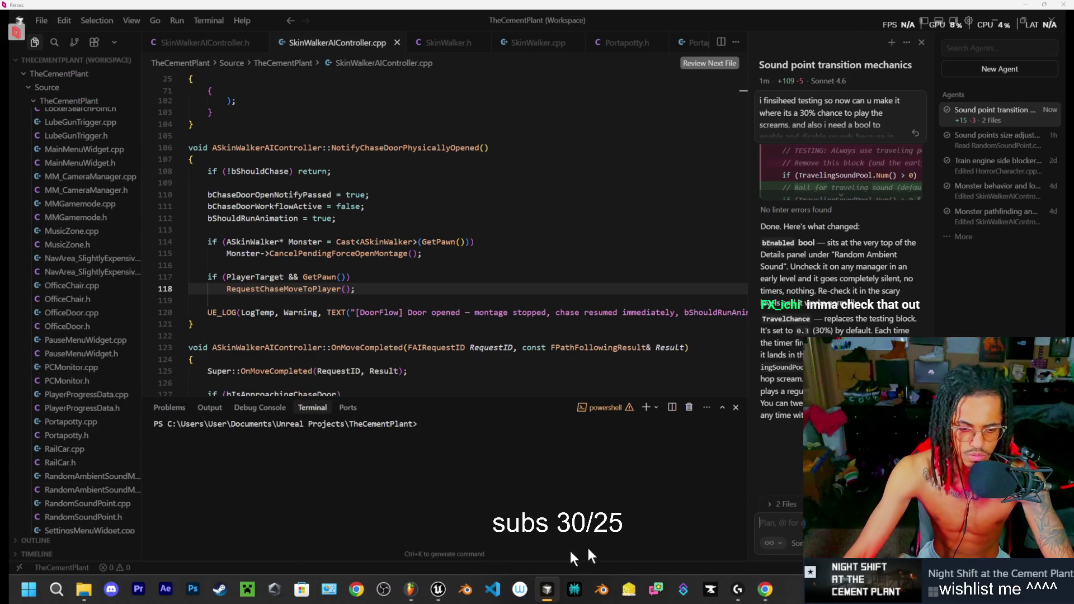
pyautogui.click(439, 592)
# Step: Play CementPlant in the editor, walk toward the distant stairway, then stop the session
pyautogui.click(312, 58)
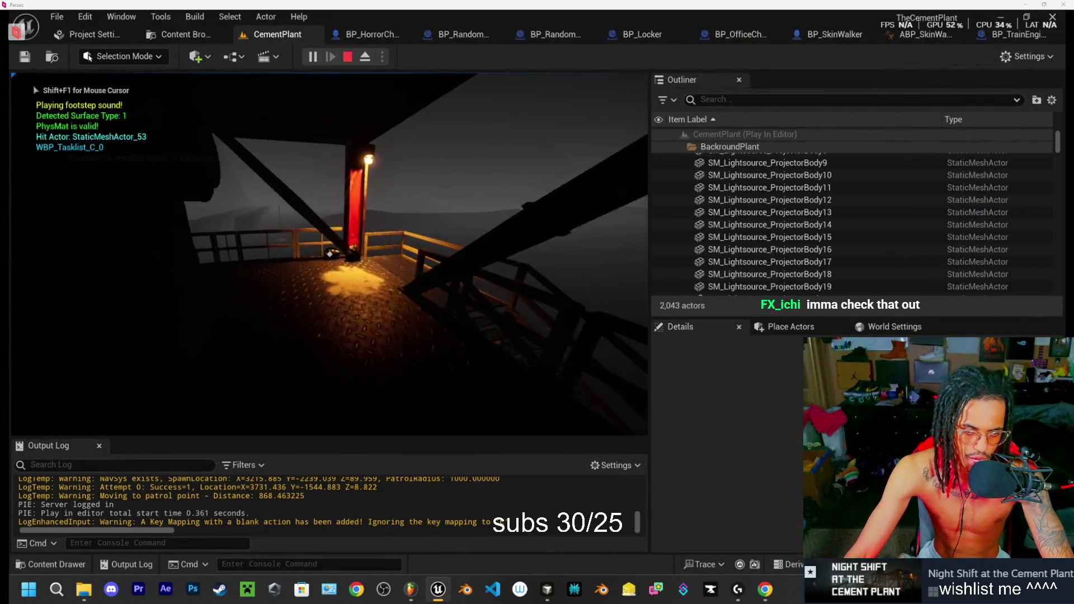
pyautogui.press('w')
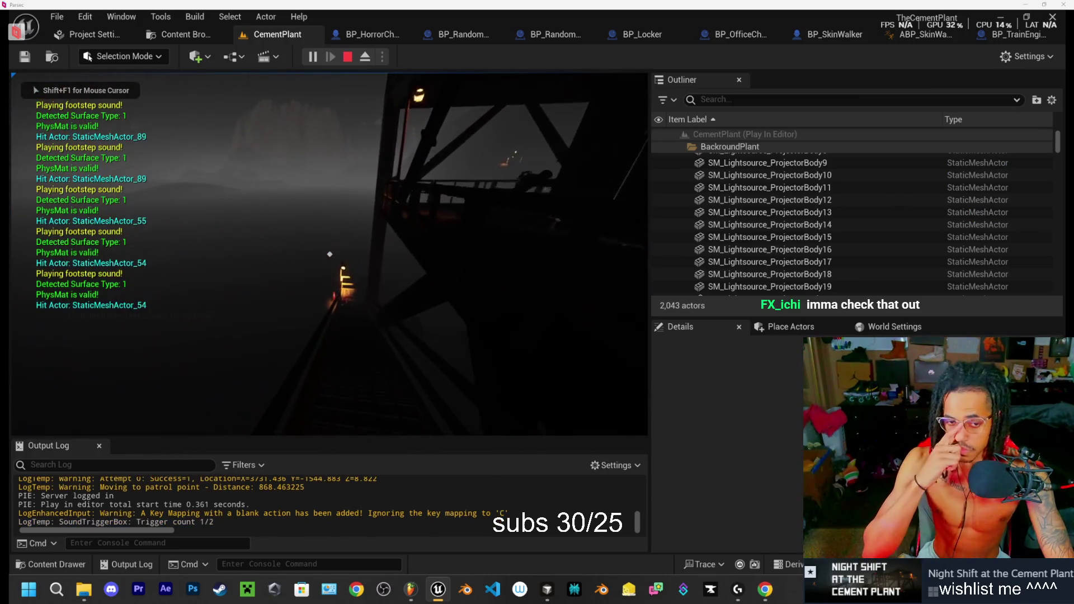
pyautogui.press('w')
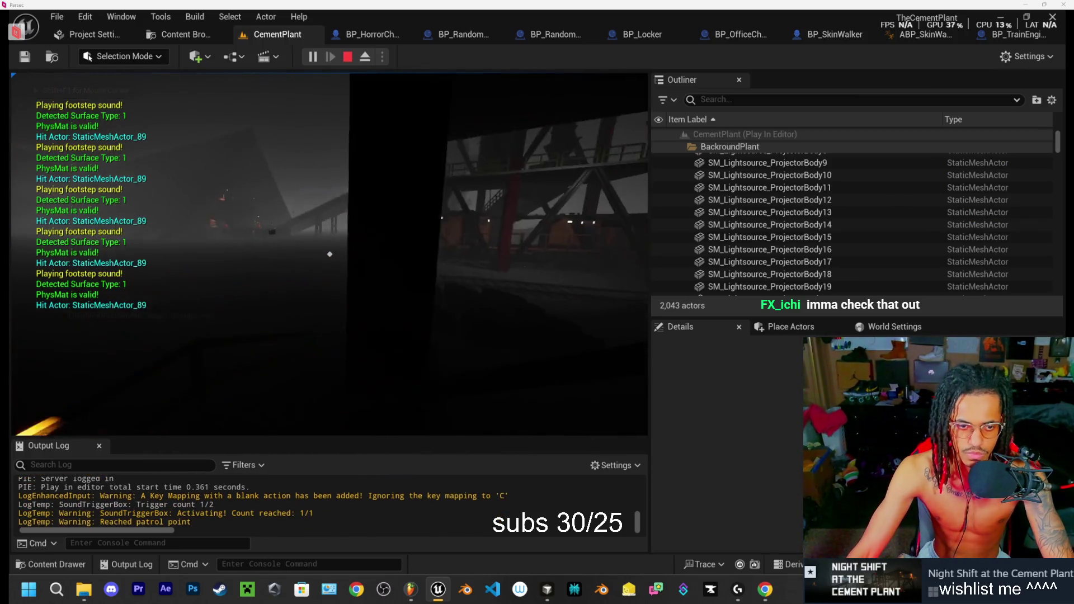
pyautogui.press('Escape')
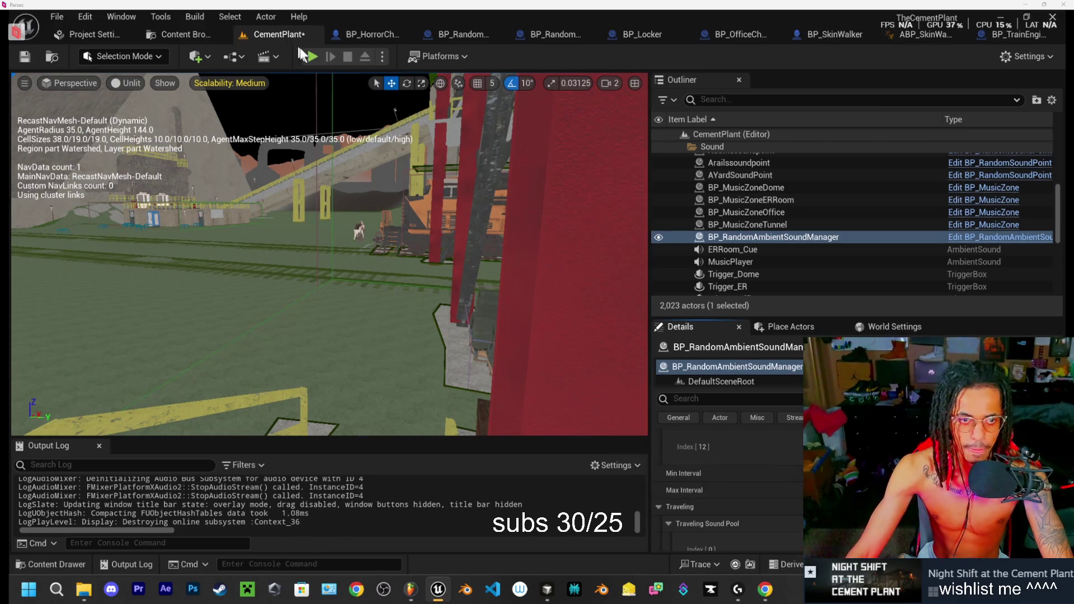
# Step: Start a new play session and inspect the control room's TODO whiteboard and Clinker Loading System monitor
pyautogui.click(312, 56)
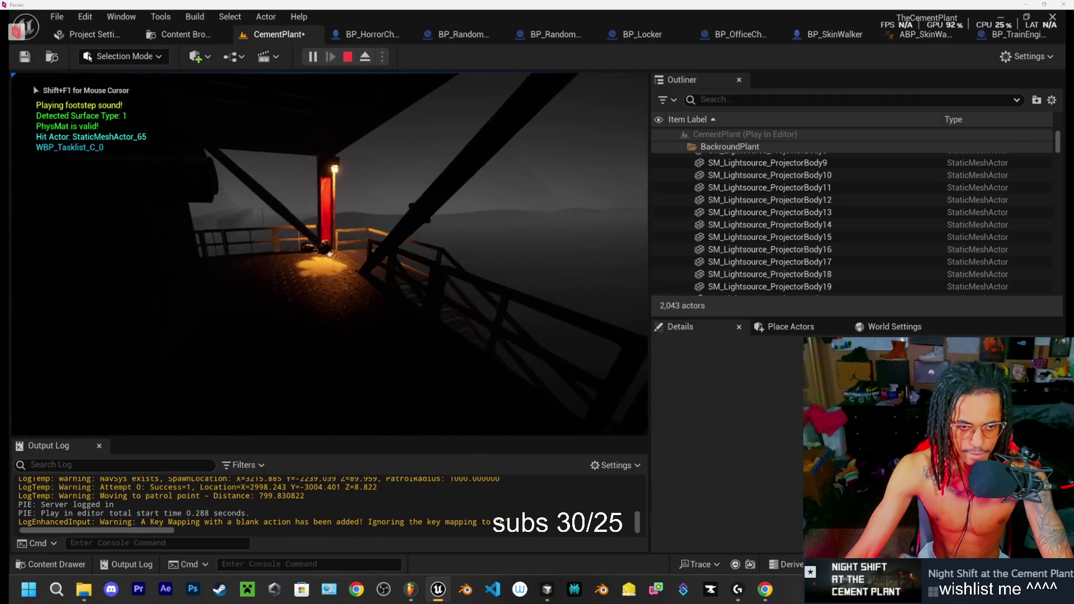
pyautogui.press('w')
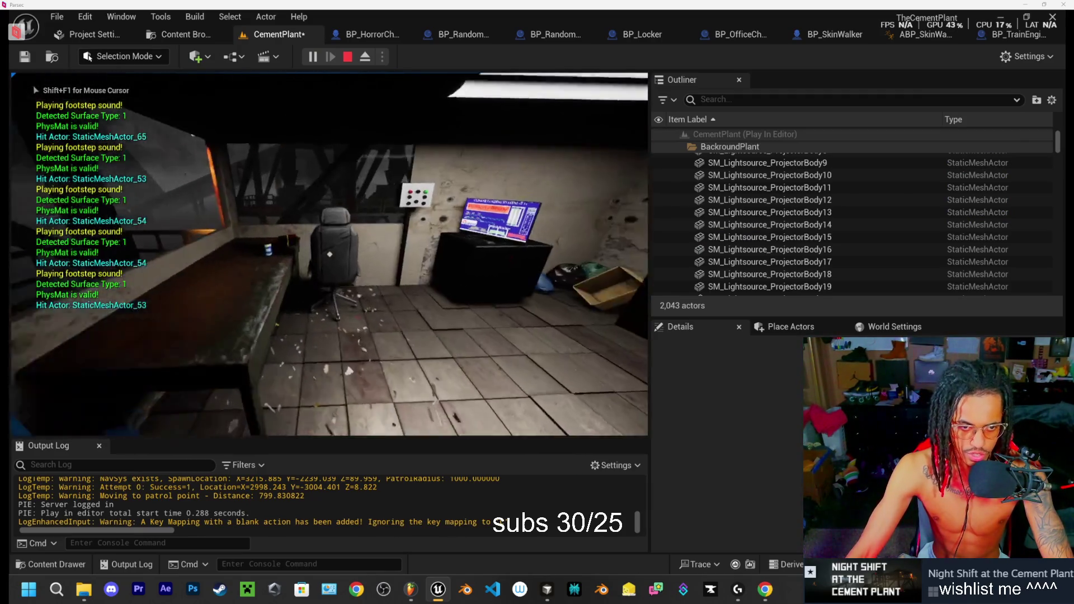
pyautogui.press('w')
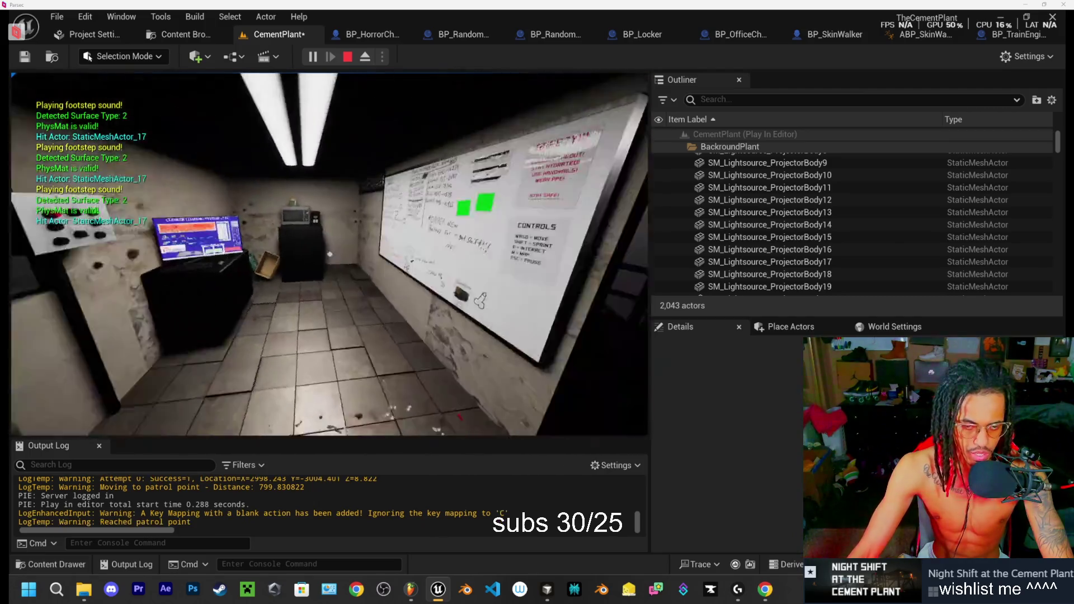
pyautogui.press('w')
pyautogui.rightClick(330, 254)
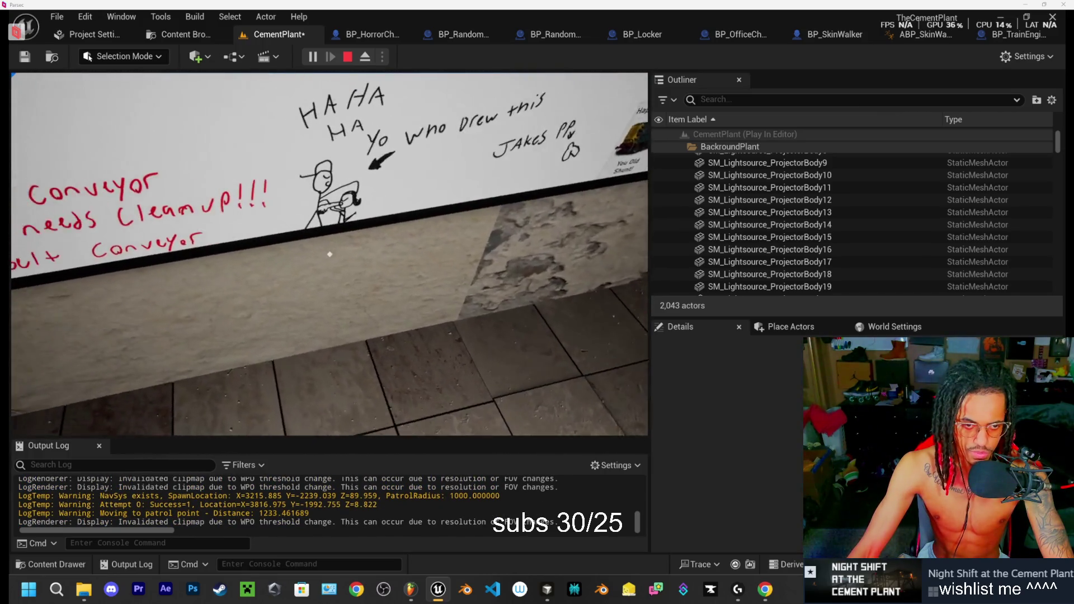
pyautogui.press('w')
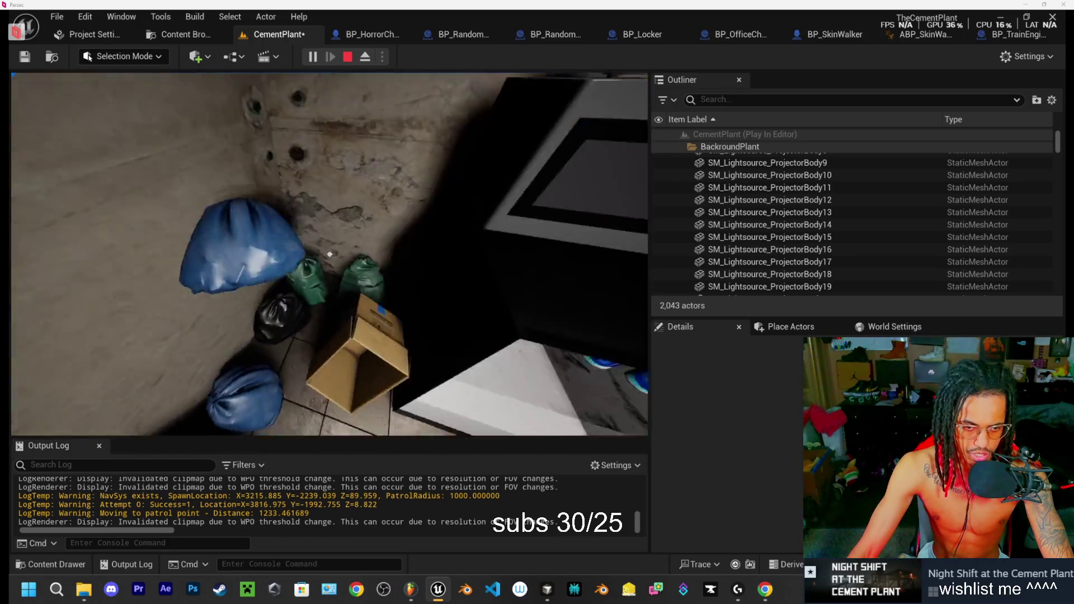
pyautogui.press('w')
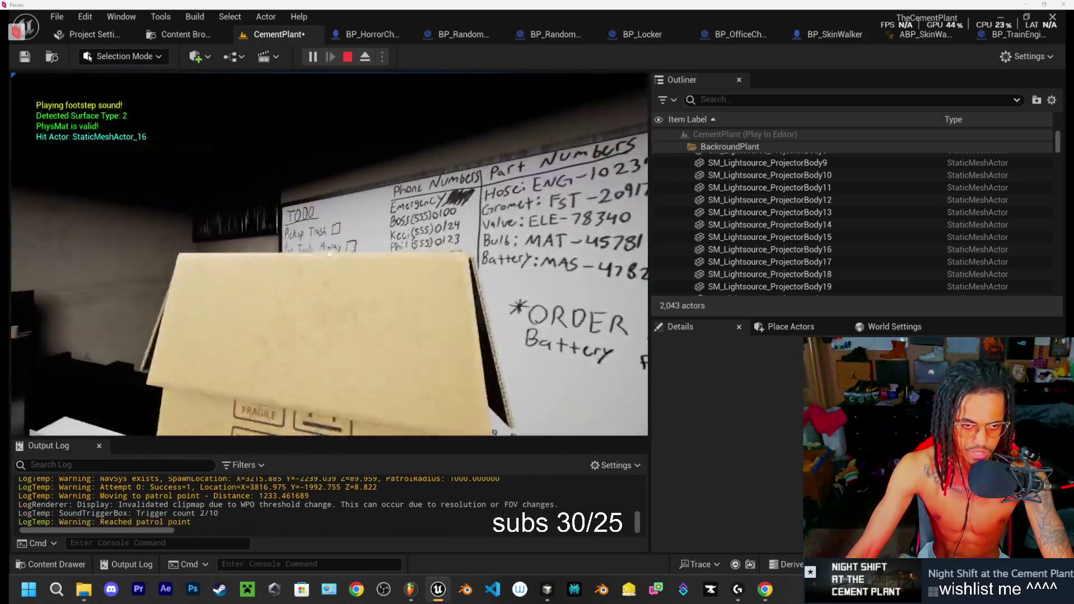
pyautogui.rightClick(330, 254)
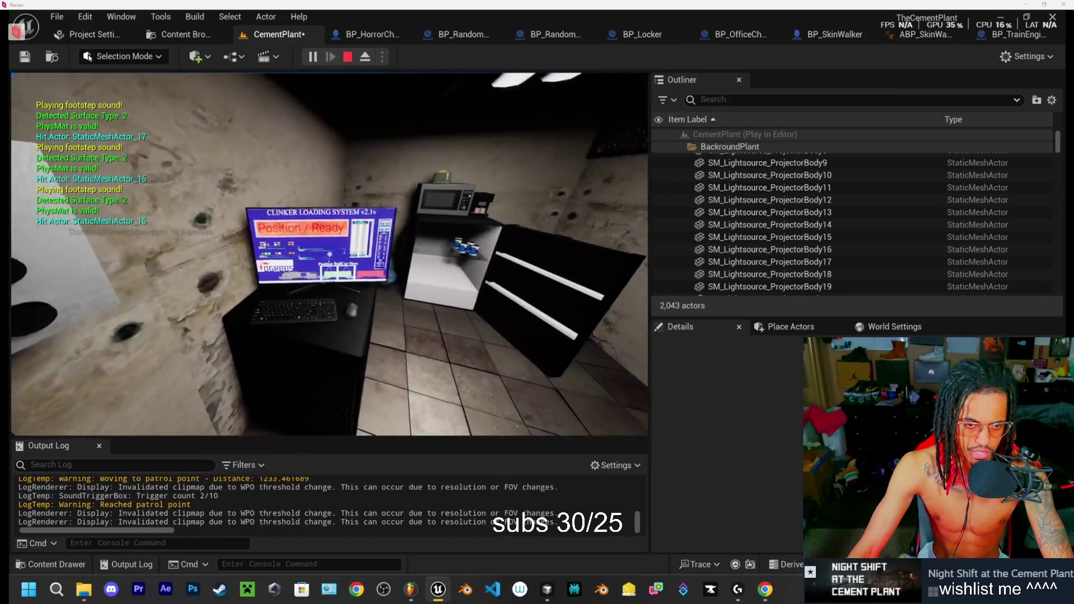
pyautogui.rightClick(329, 254)
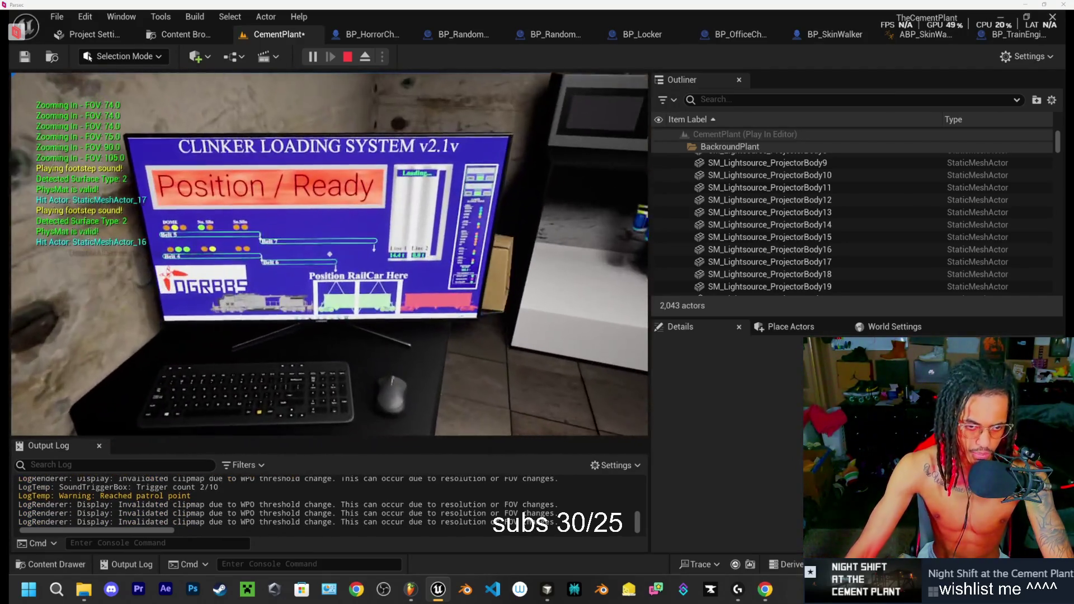
pyautogui.press('w')
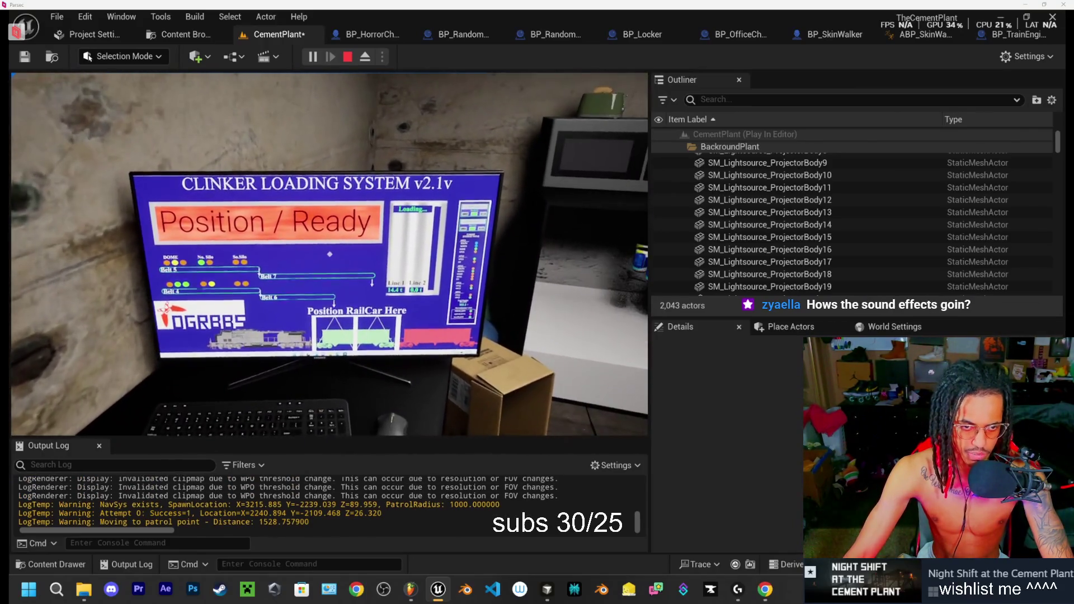
pyautogui.rightClick(330, 254)
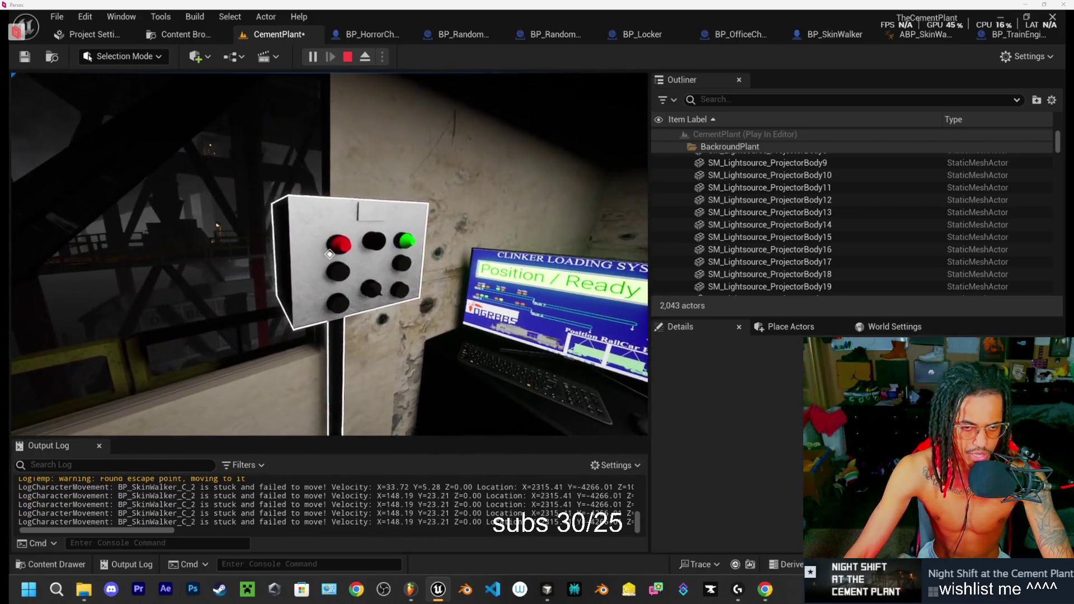
# Step: Press the red panel button to load cars, turn on the flashlight and sweep the floor
pyautogui.click(329, 254)
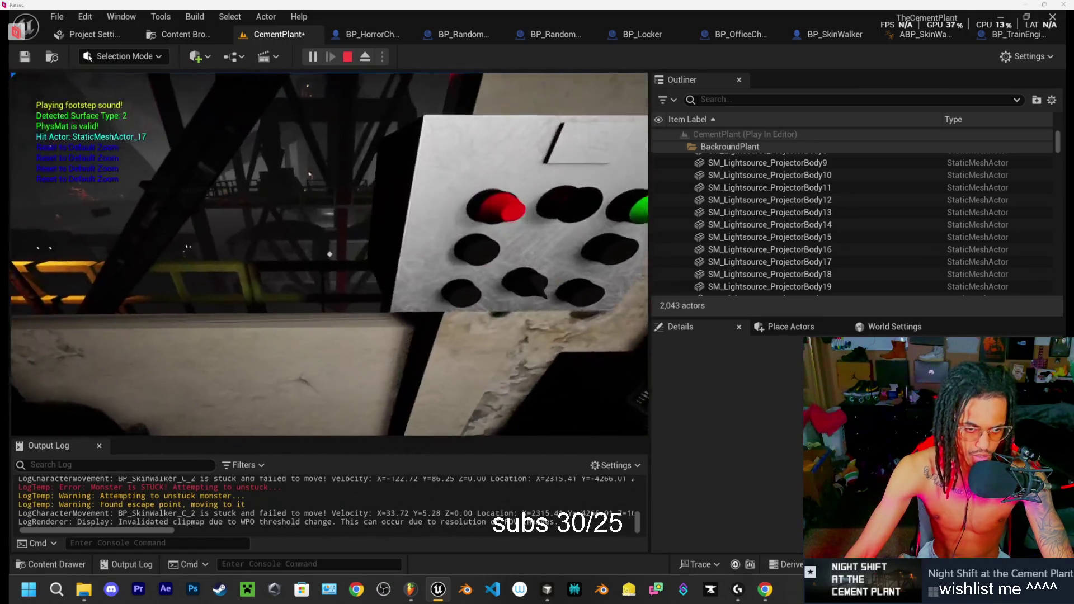
pyautogui.rightClick(330, 254)
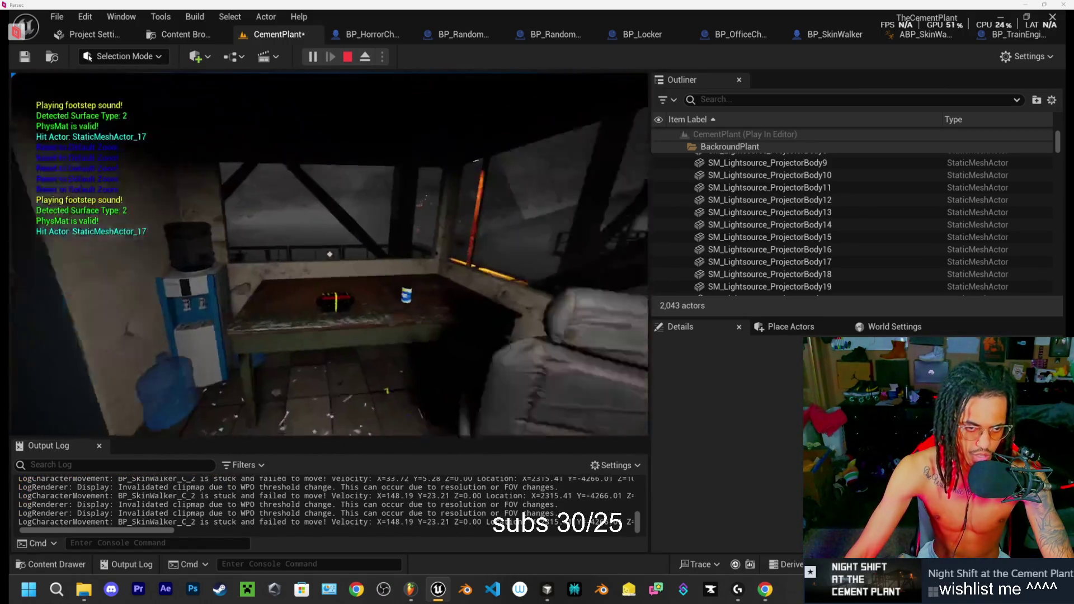
pyautogui.press('f')
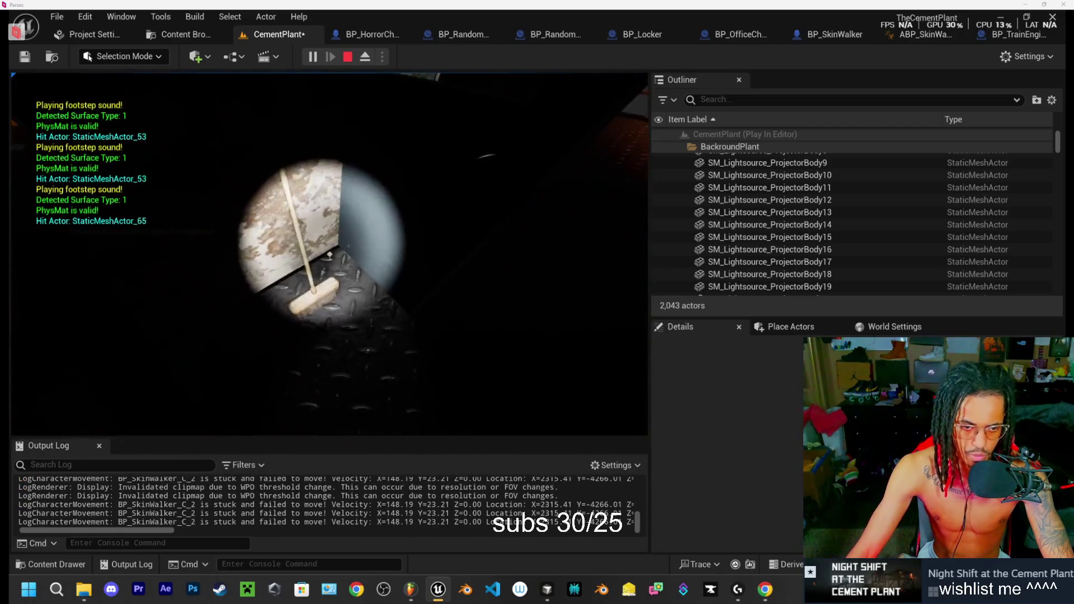
pyautogui.click(330, 254)
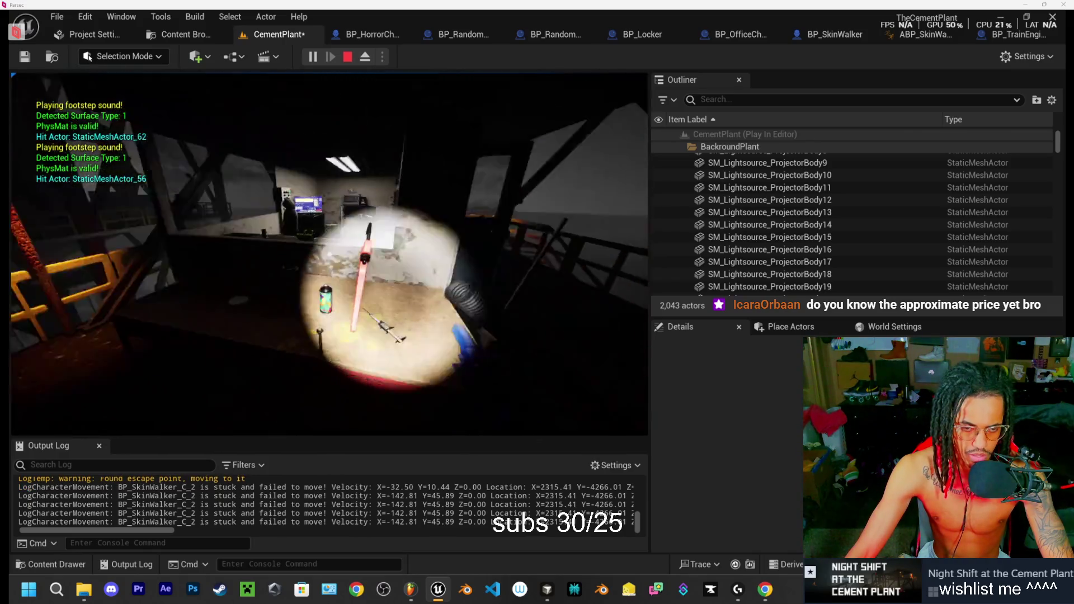
# Step: Walk the railed walkway past the tower and container, under the bridge to the train, then stop
pyautogui.press('w')
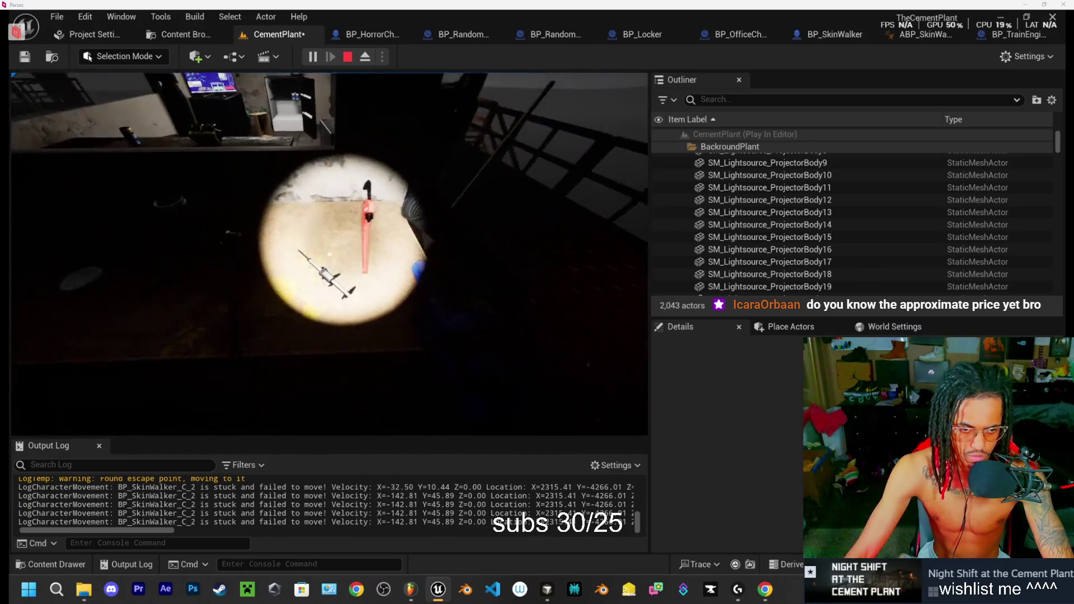
pyautogui.press('w')
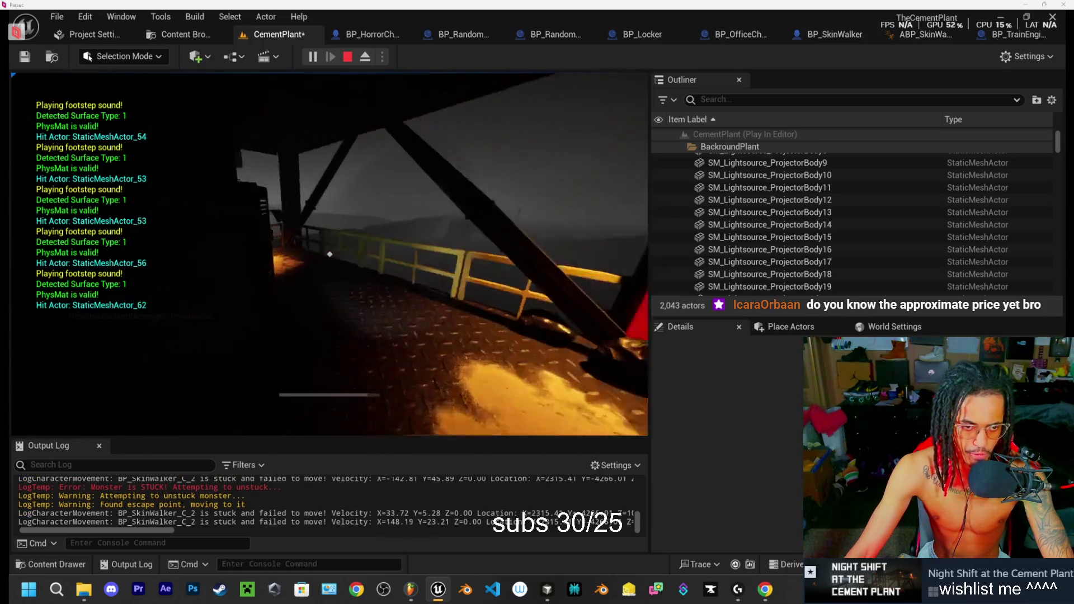
pyautogui.press('w')
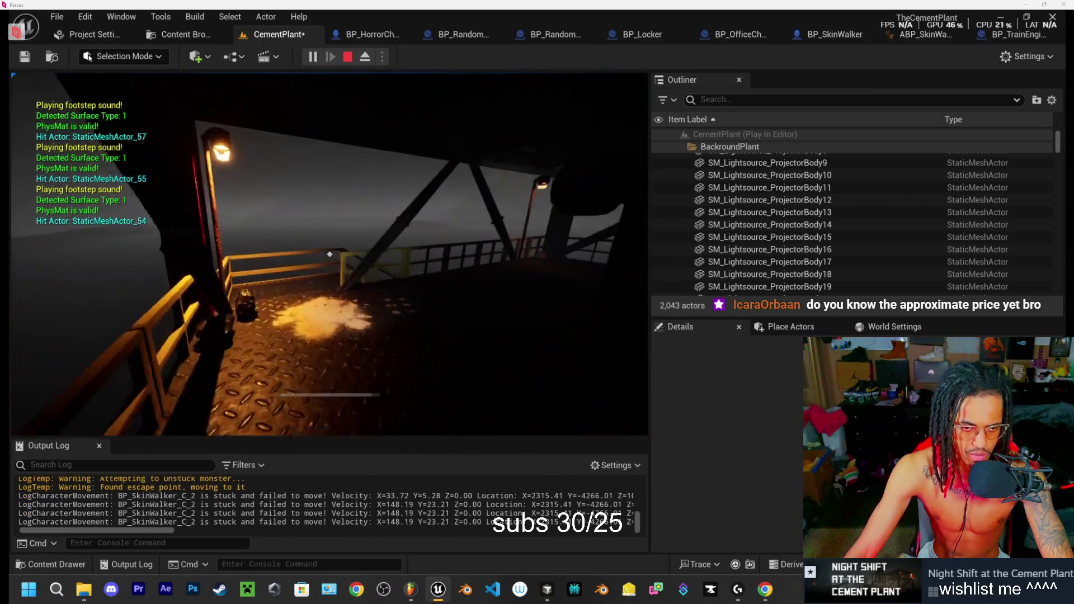
pyautogui.press('w')
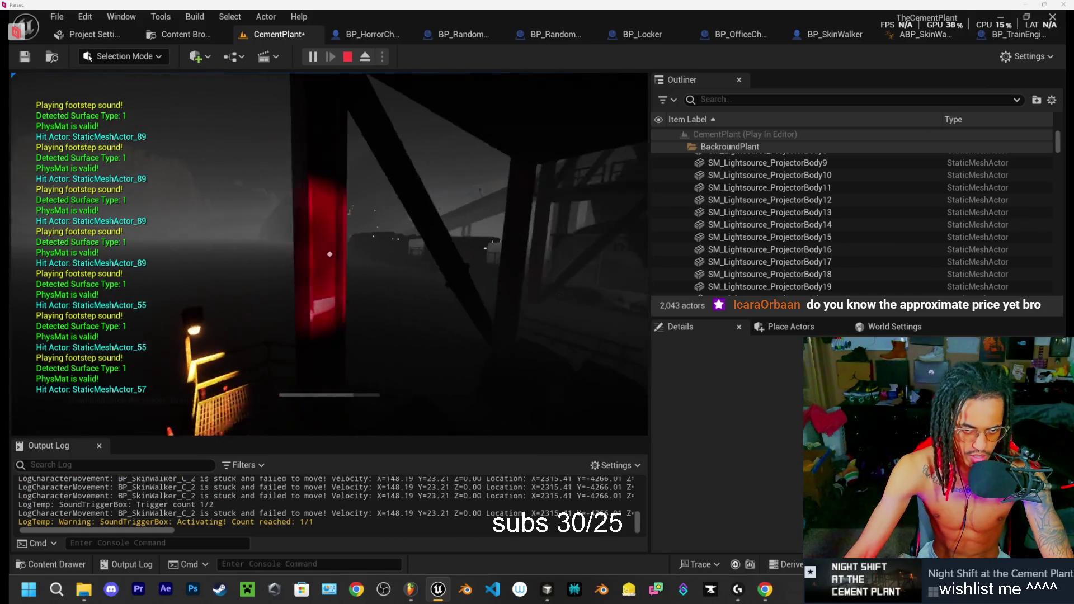
pyautogui.press('w')
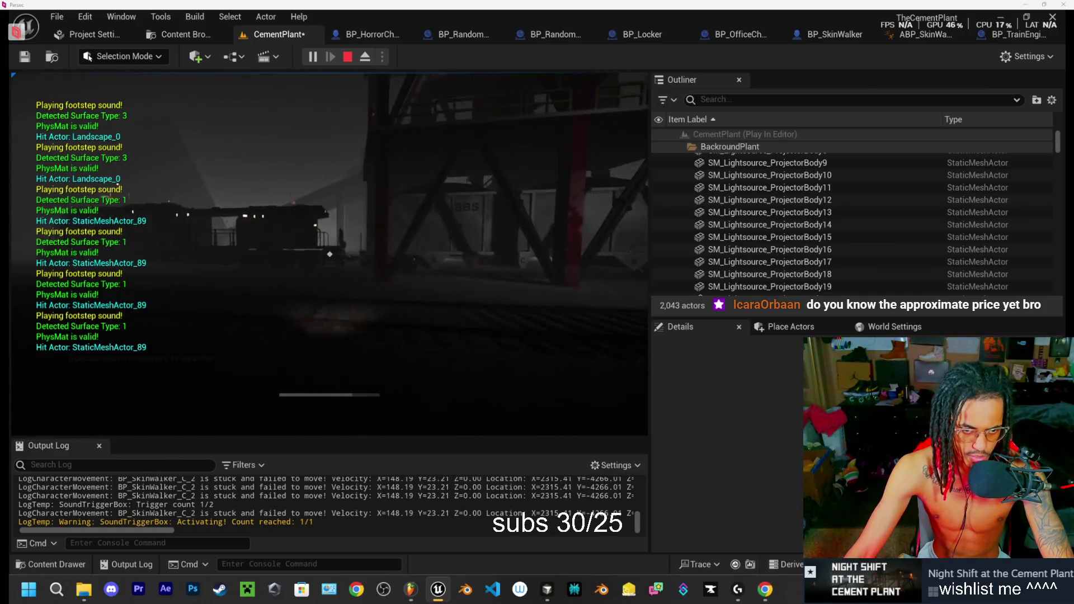
pyautogui.press('w')
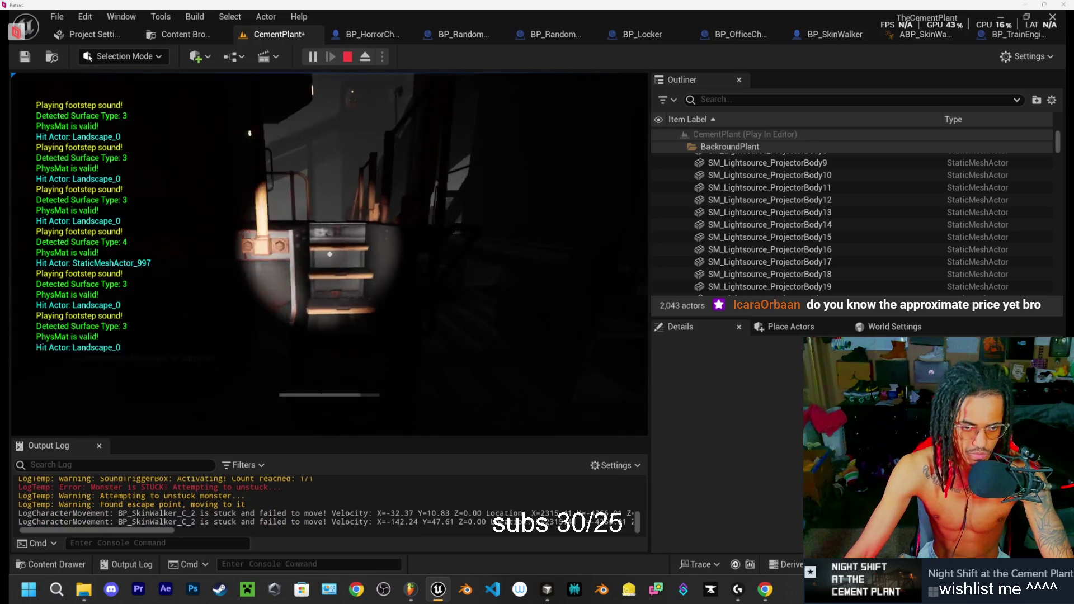
pyautogui.press('w')
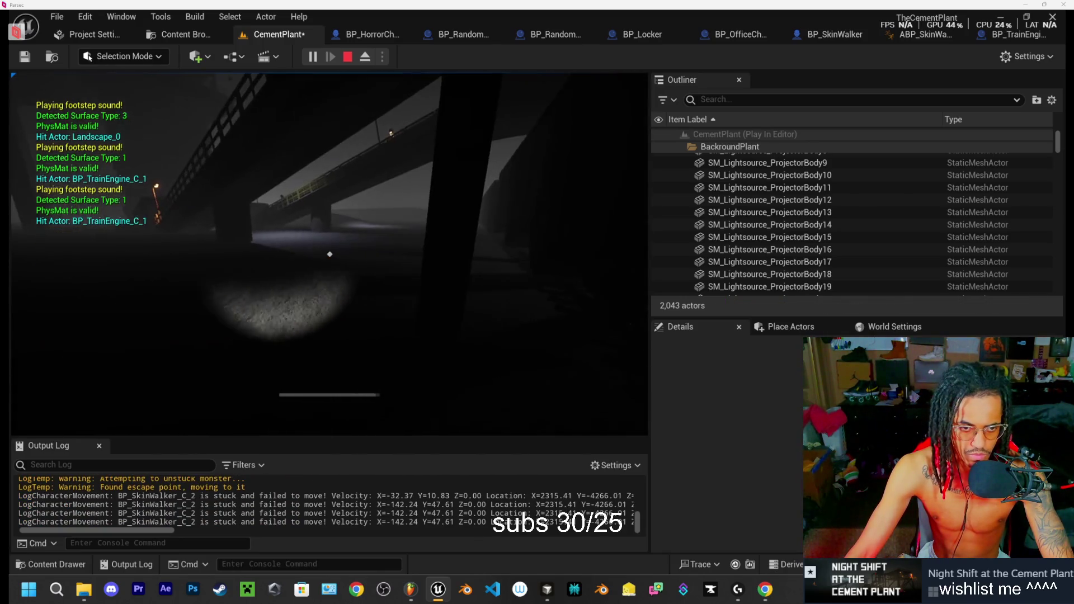
pyautogui.press('w')
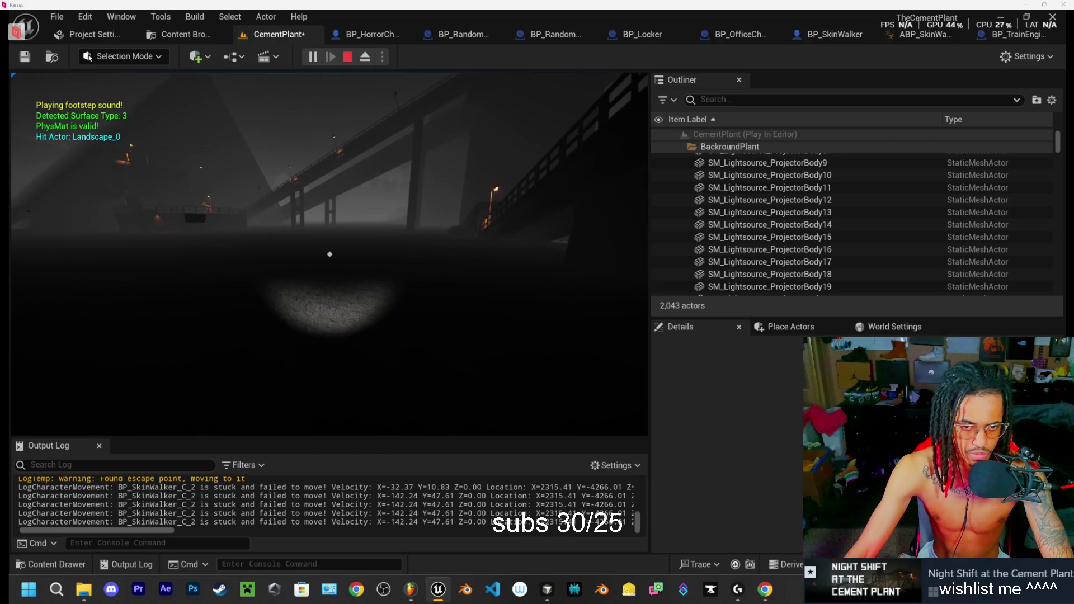
pyautogui.press('w')
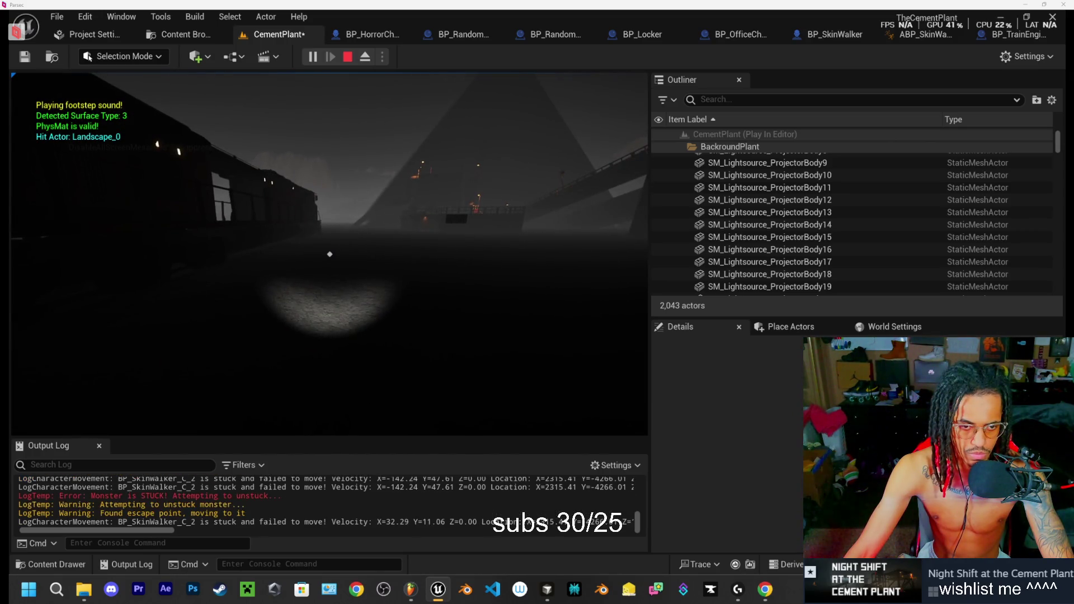
pyautogui.press('w')
pyautogui.press('w')
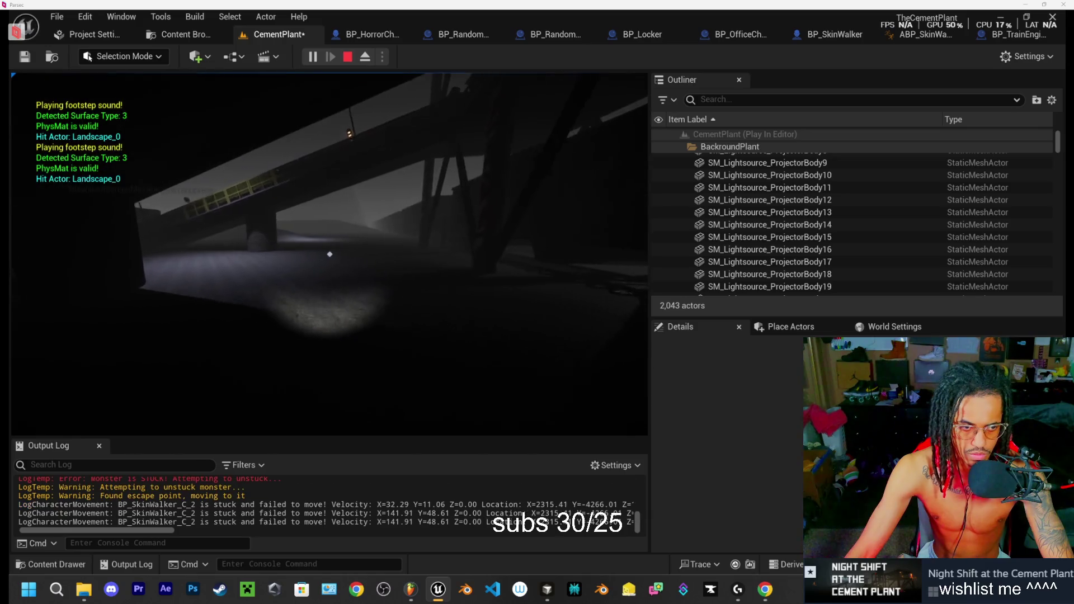
pyautogui.press('w')
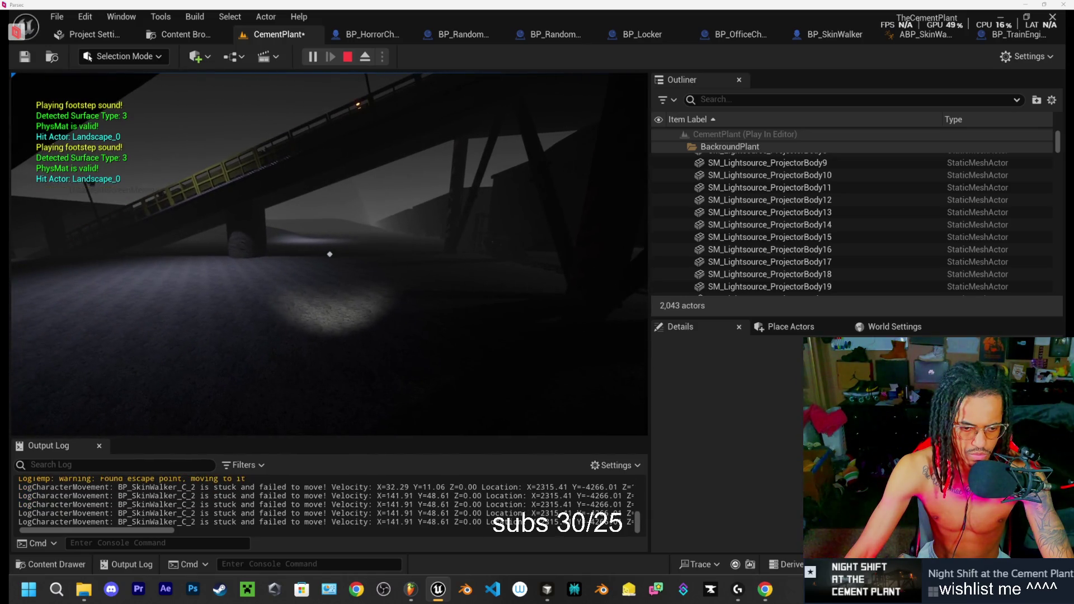
pyautogui.press('Escape')
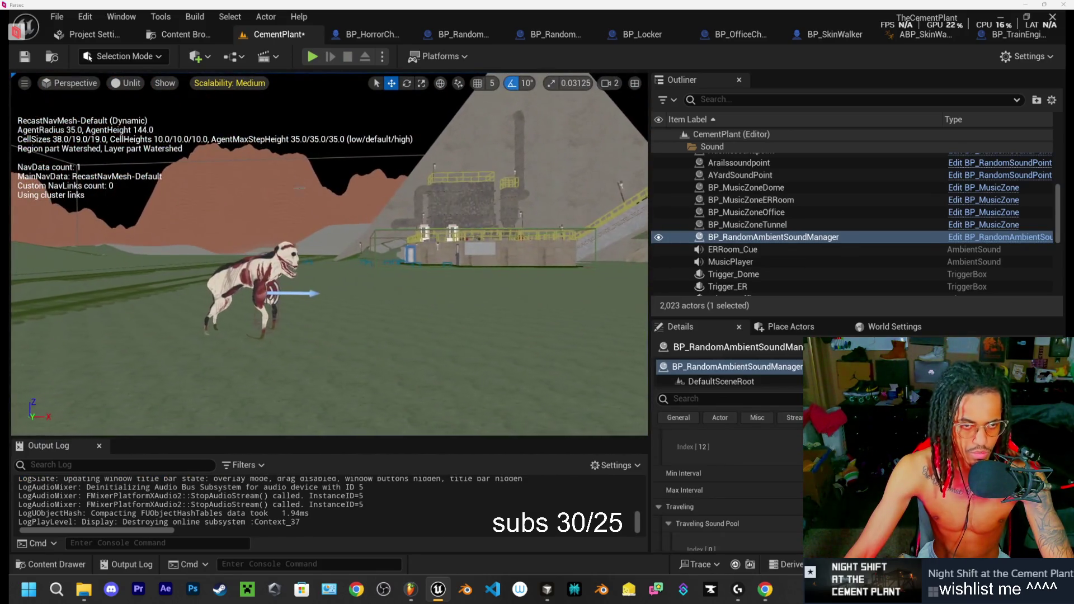
# Step: Play the level again, skipping the intro and running from the monster along the lit walkways
pyautogui.click(312, 57)
pyautogui.press('w')
pyautogui.press('w')
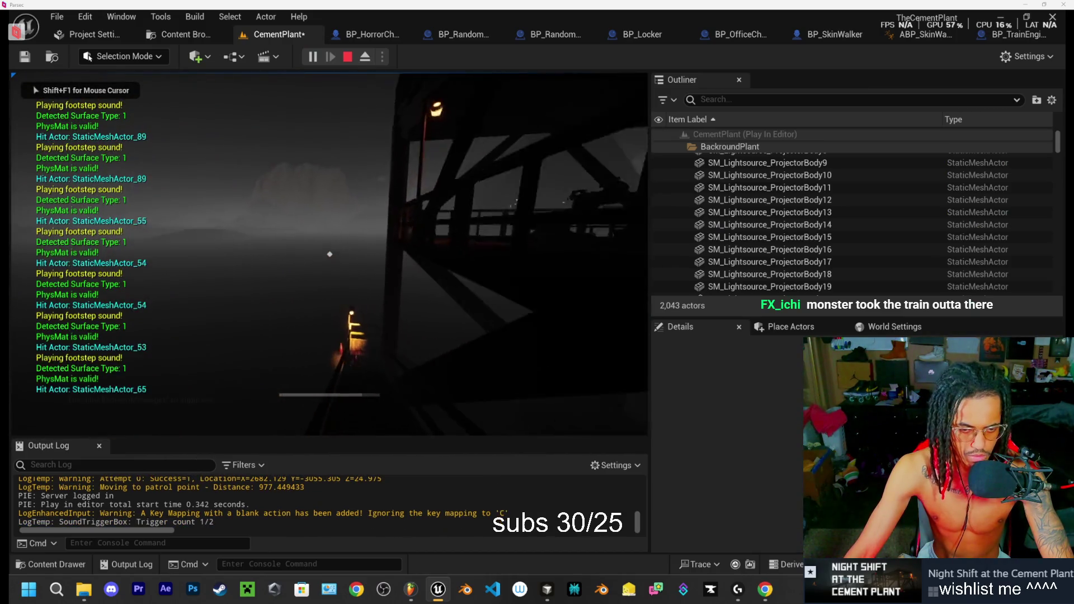
pyautogui.press('w')
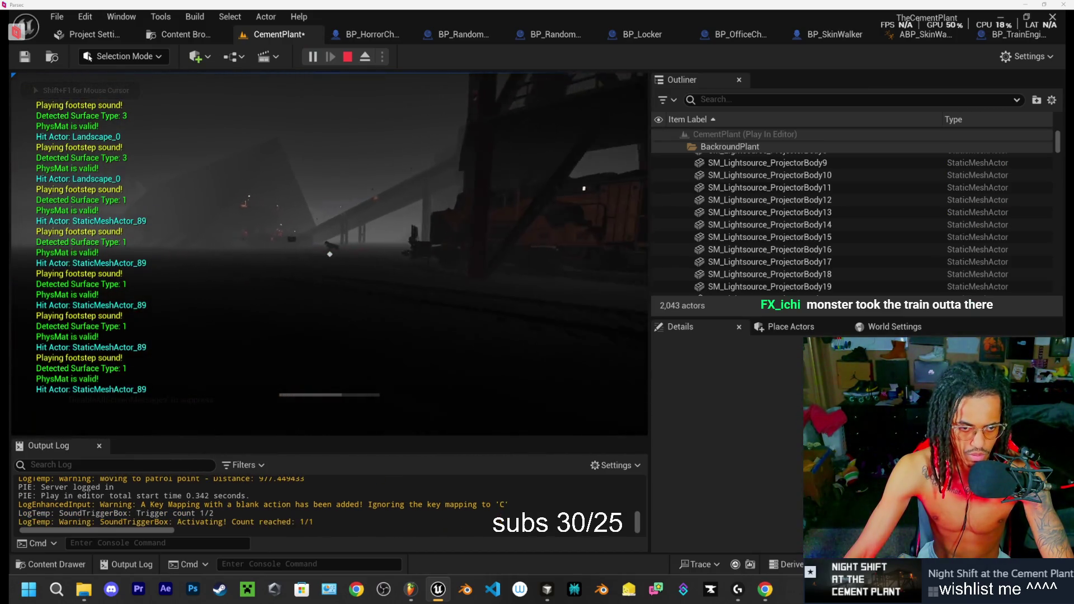
pyautogui.press('w')
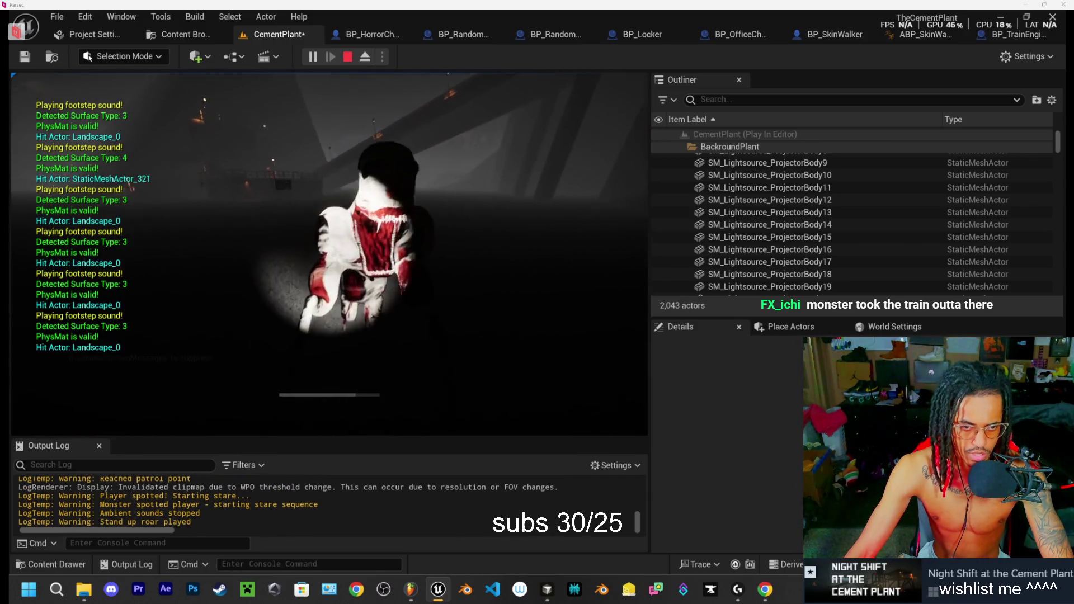
pyautogui.press('w')
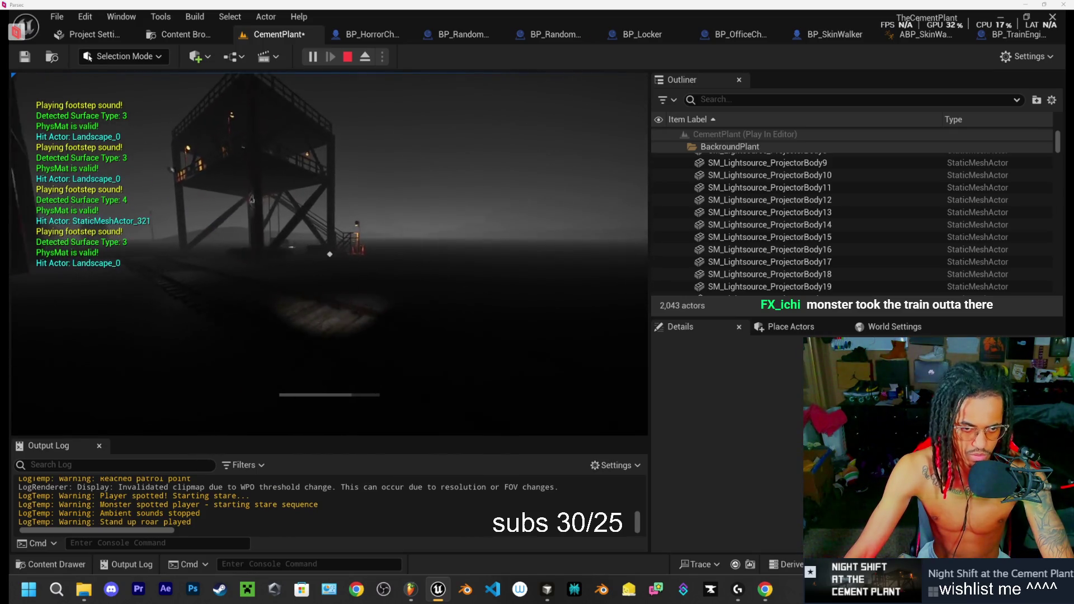
pyautogui.press('w')
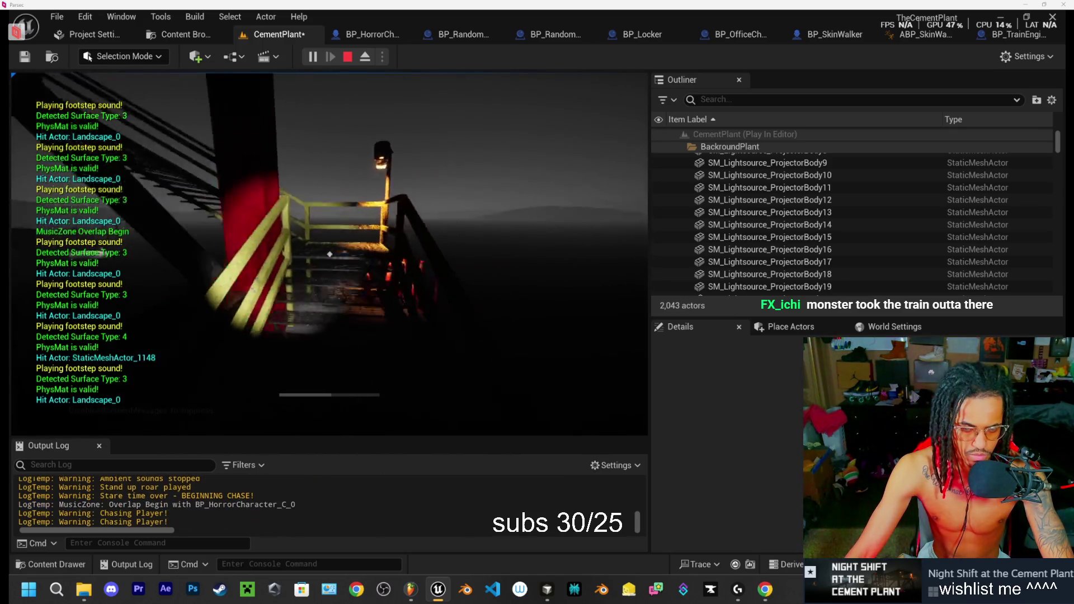
pyautogui.press('w')
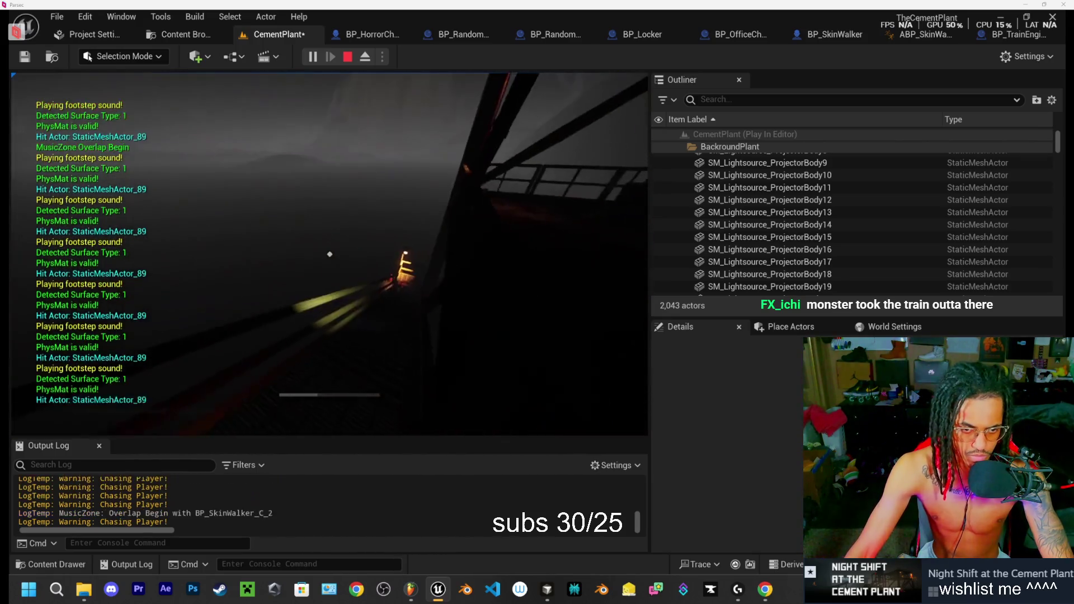
pyautogui.press('w')
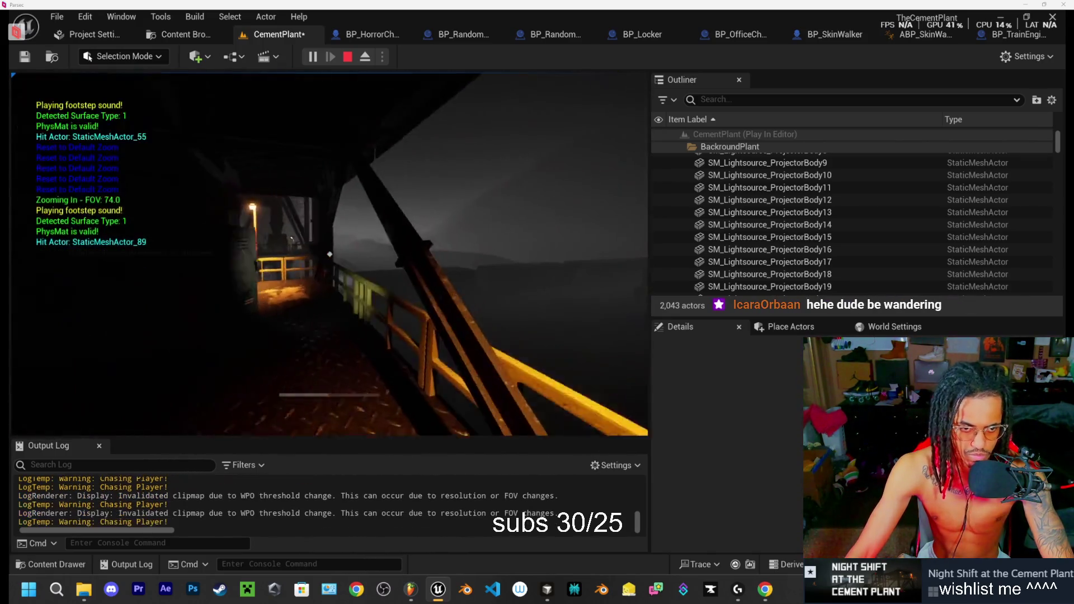
pyautogui.press('w')
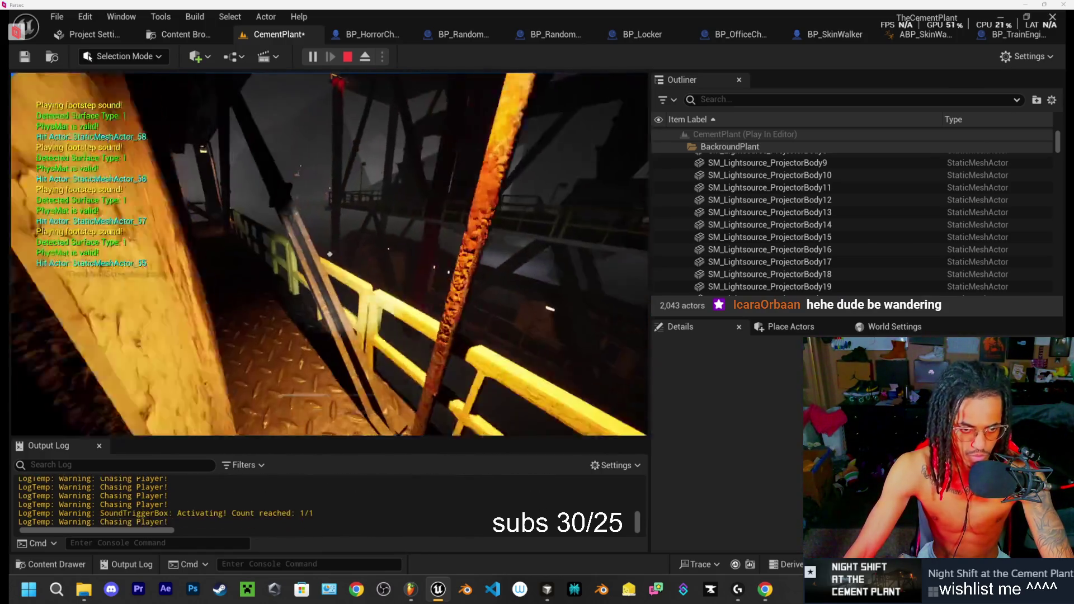
pyautogui.press('w')
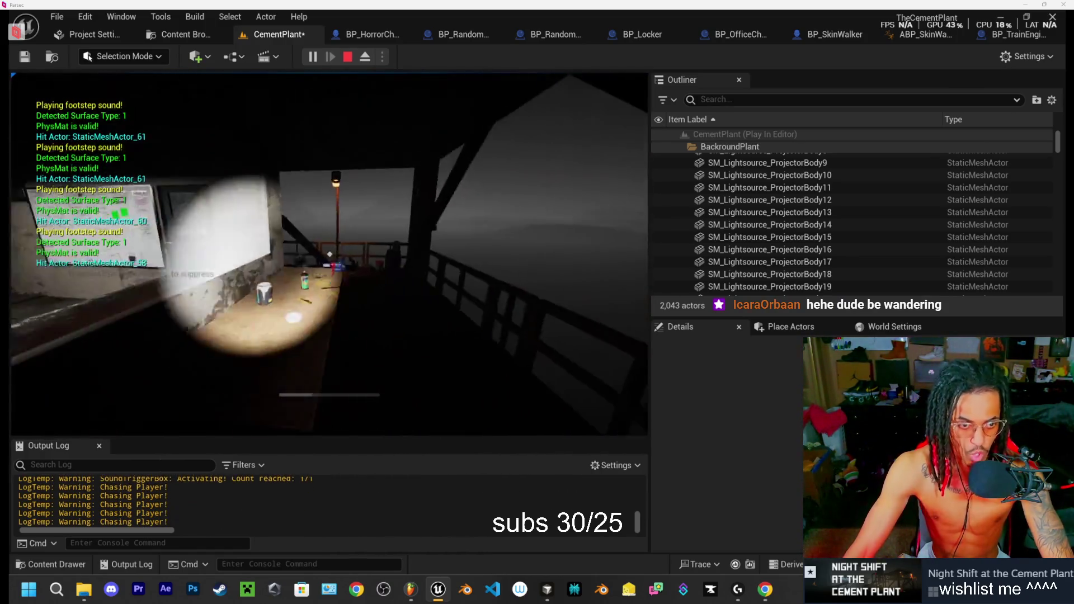
pyautogui.press('w')
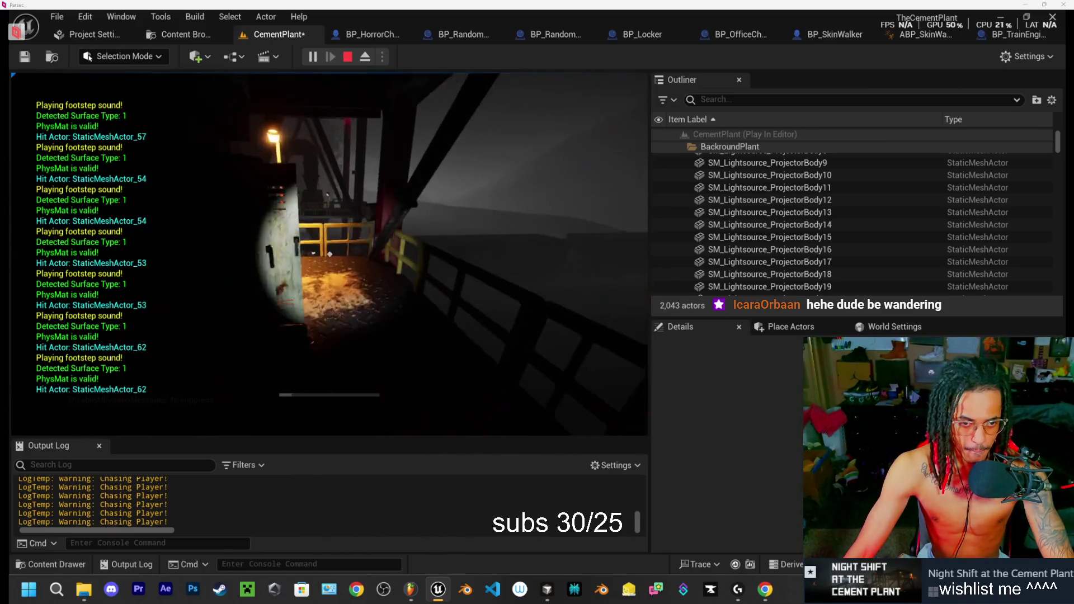
# Step: Hide in the open locker, eject with F8 to inspect the level, then stop the play-test
pyautogui.press('e')
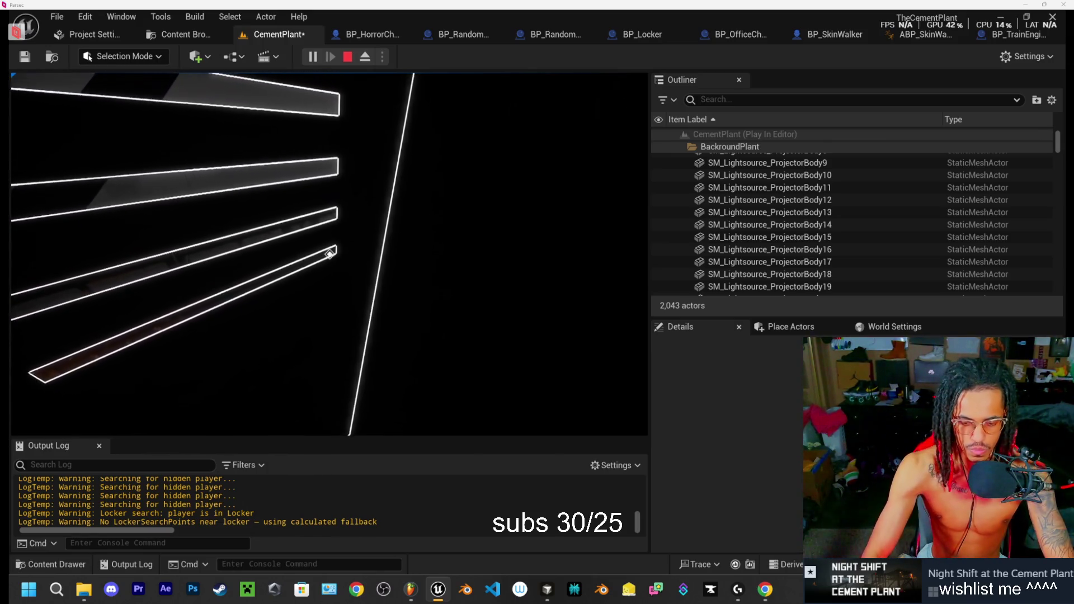
pyautogui.press('F8')
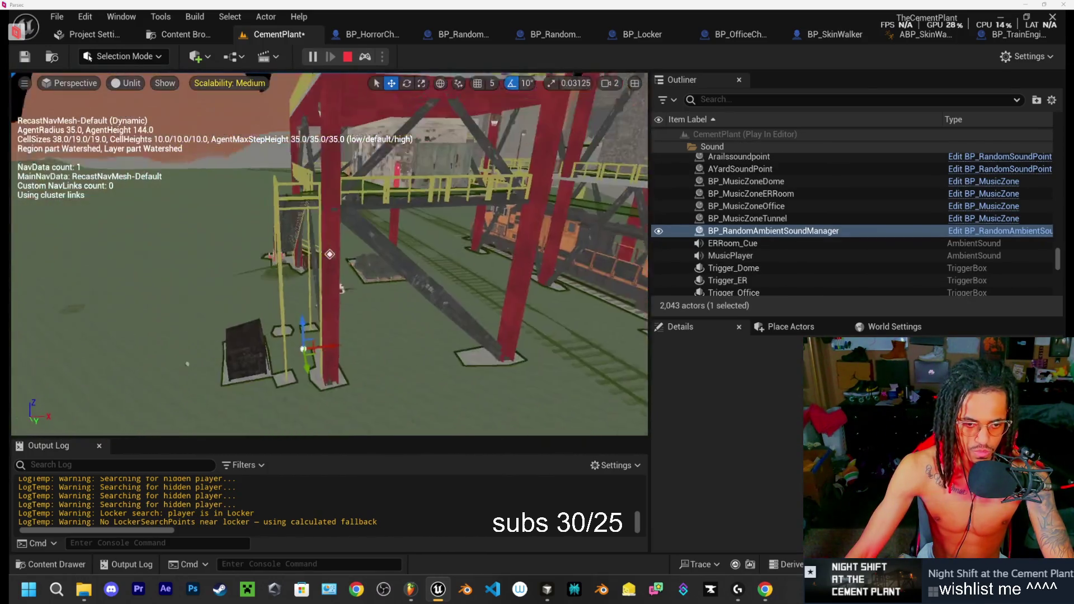
pyautogui.press('Escape')
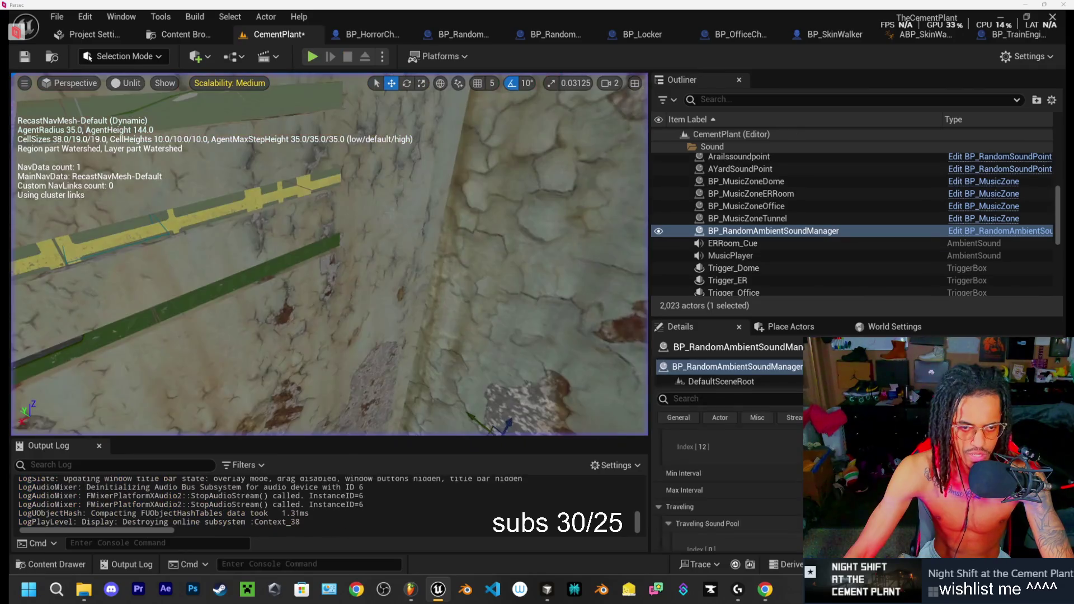
pyautogui.click(312, 58)
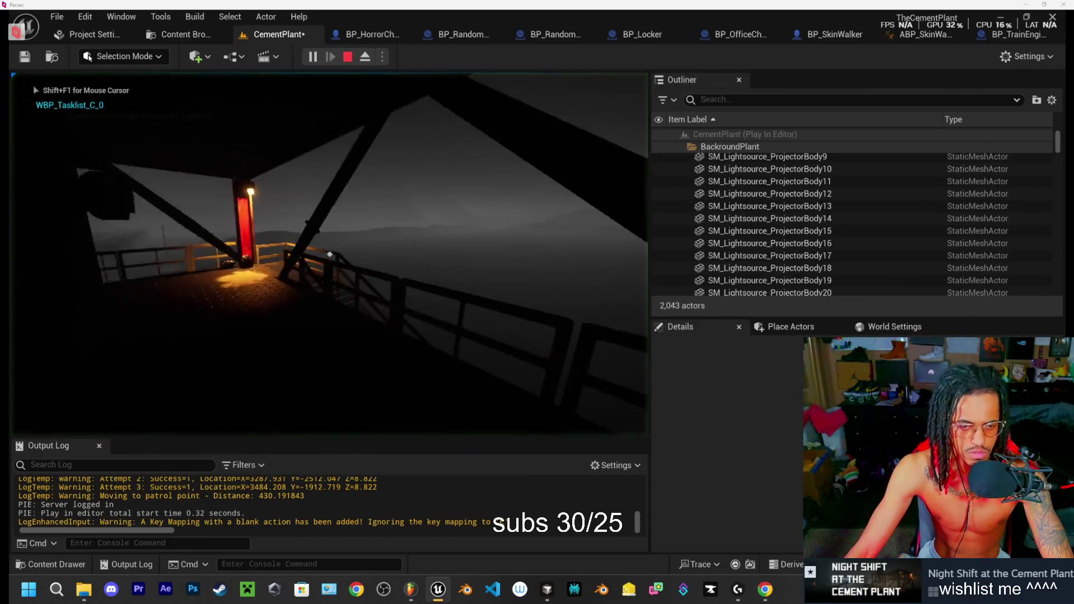
pyautogui.press('w')
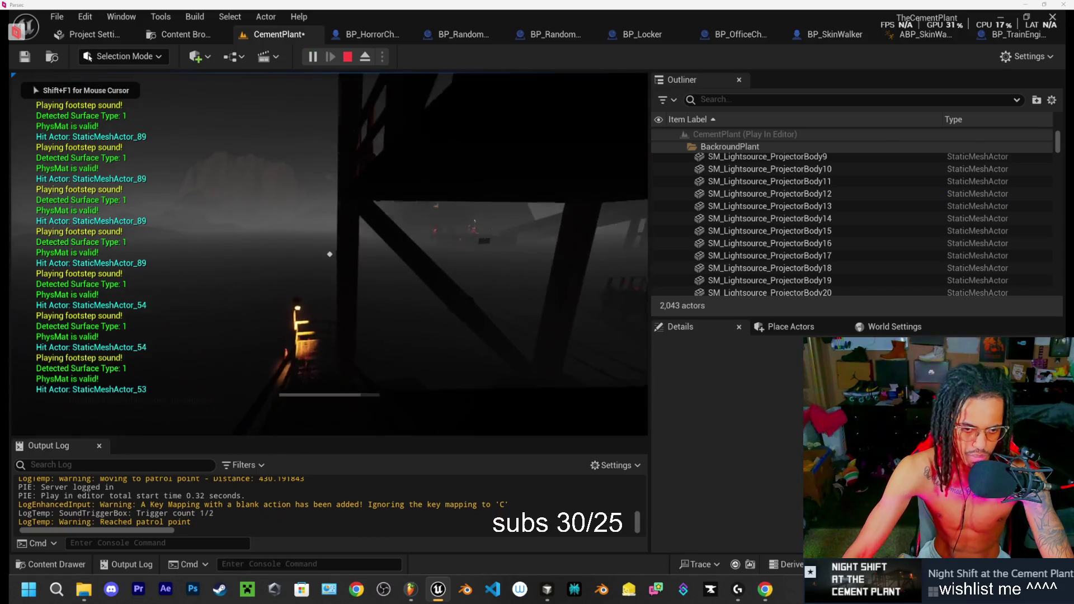
pyautogui.press('w')
pyautogui.press('w')
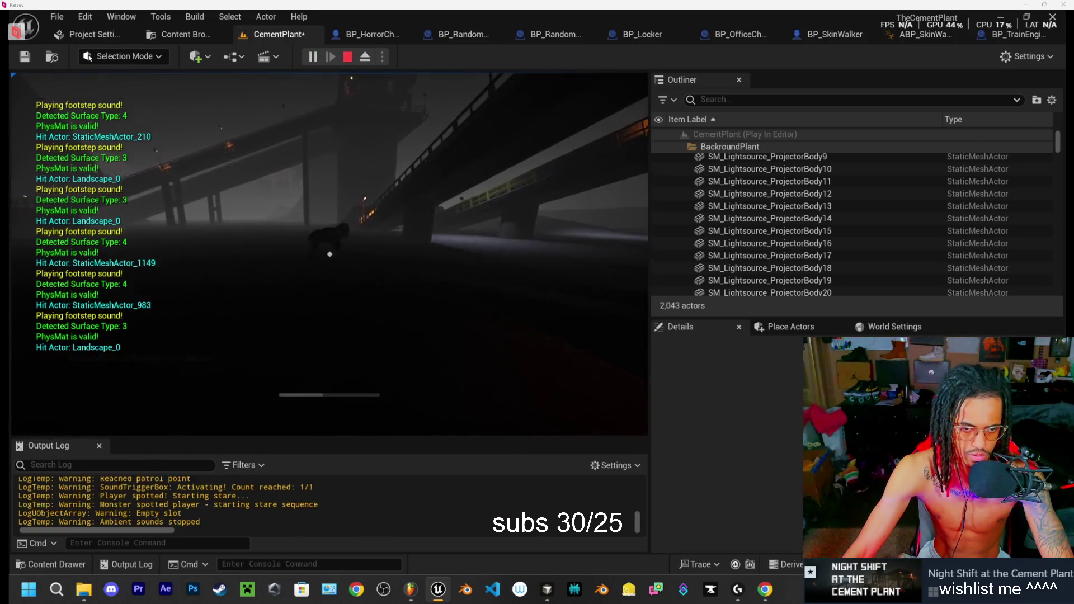
pyautogui.press('w')
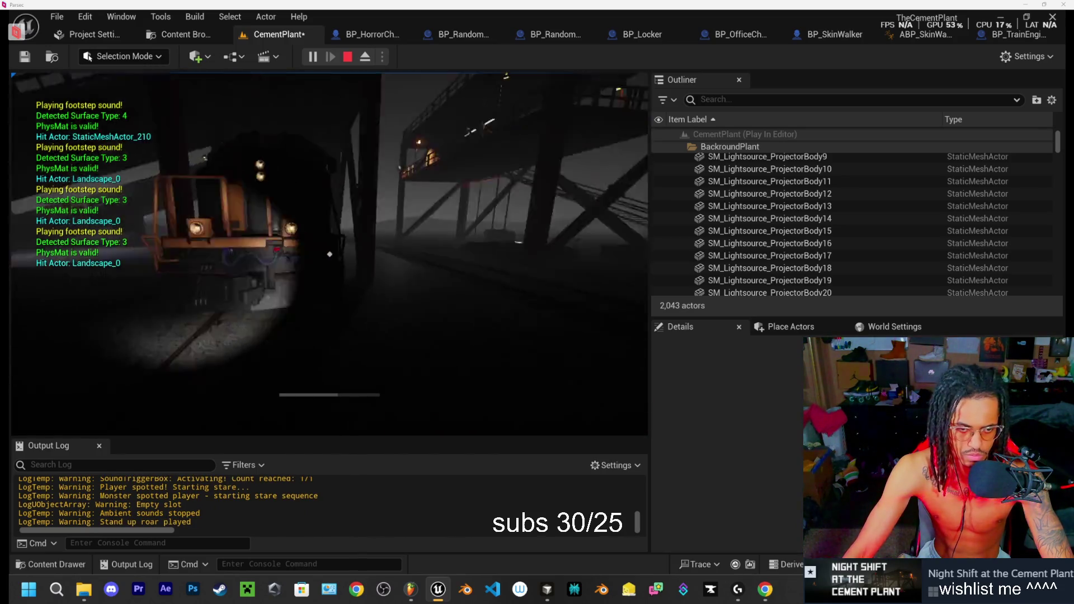
pyautogui.press('w')
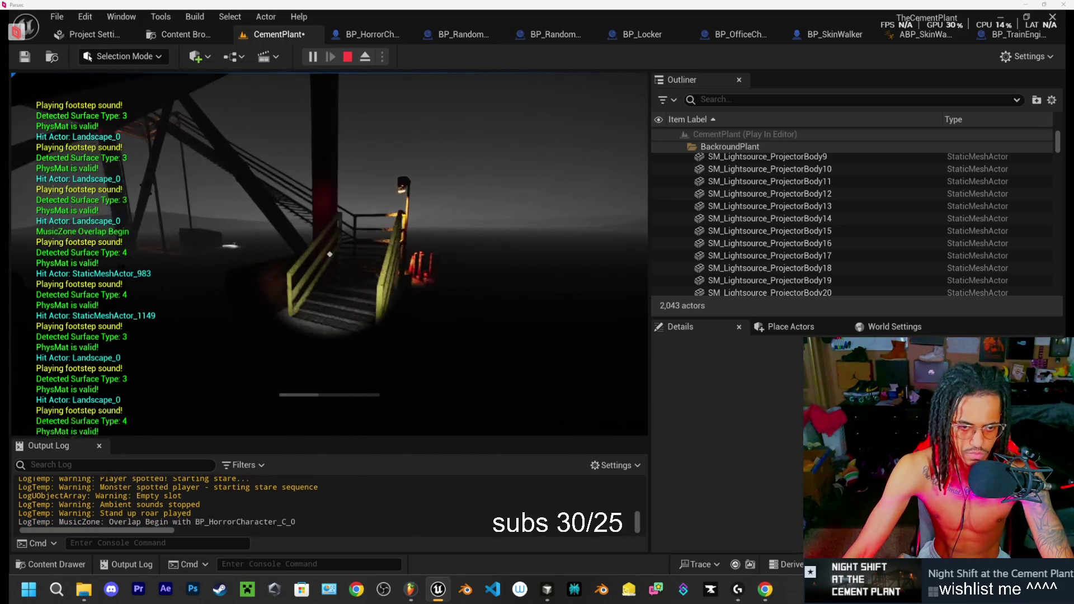
pyautogui.press('w')
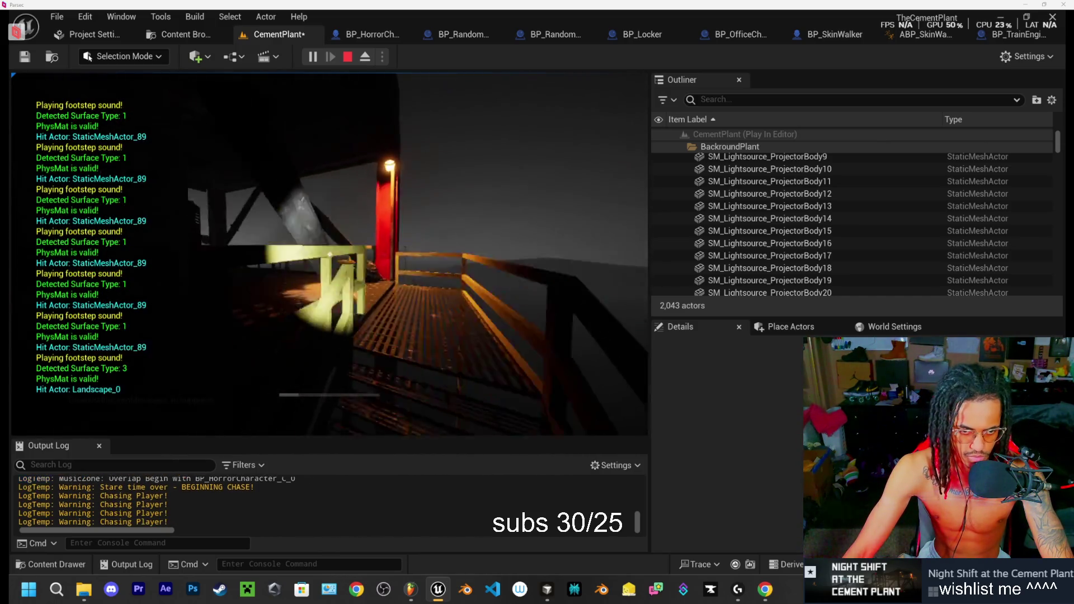
pyautogui.press('w')
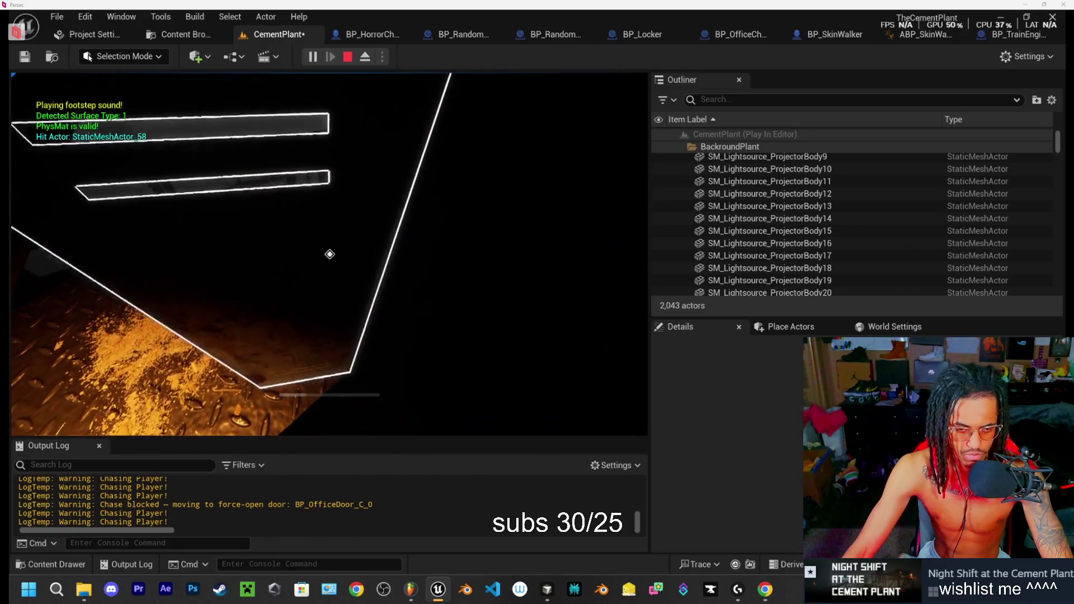
pyautogui.press('e')
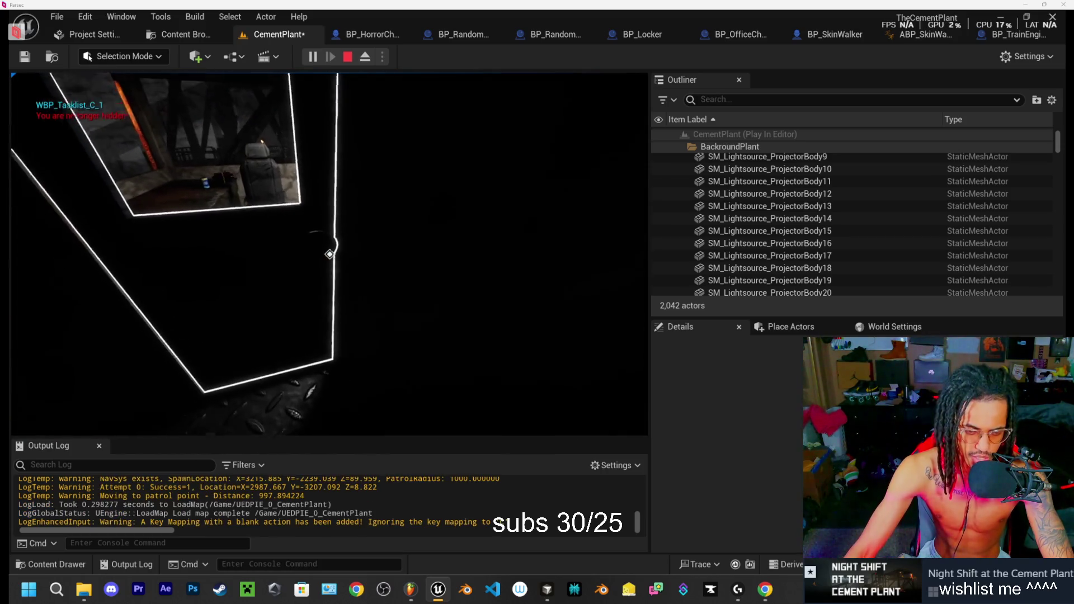
pyautogui.press('Escape')
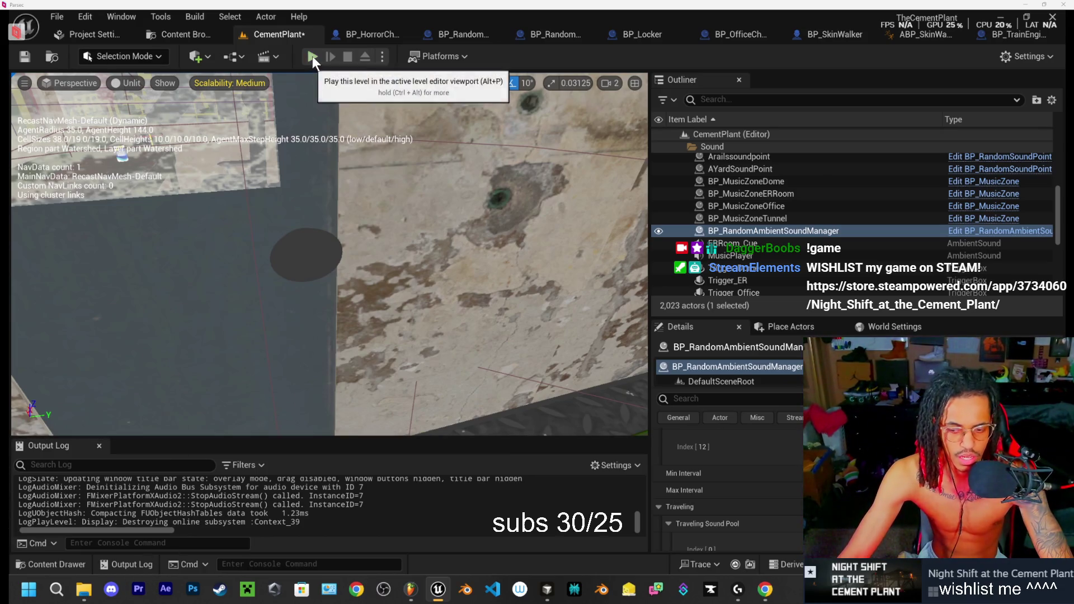
pyautogui.press('f')
# Step: Check Cursor's summary of changes in SkinWalkerAIController.cpp, then return to the Unreal level editor
pyautogui.scroll(5, 358, 251)
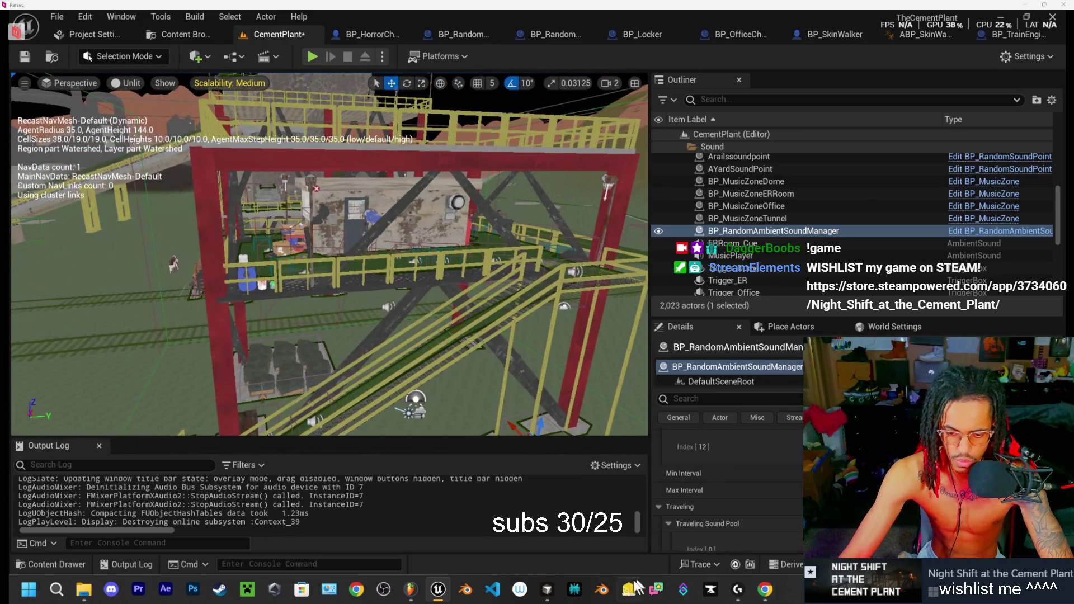
pyautogui.moveTo(548, 589)
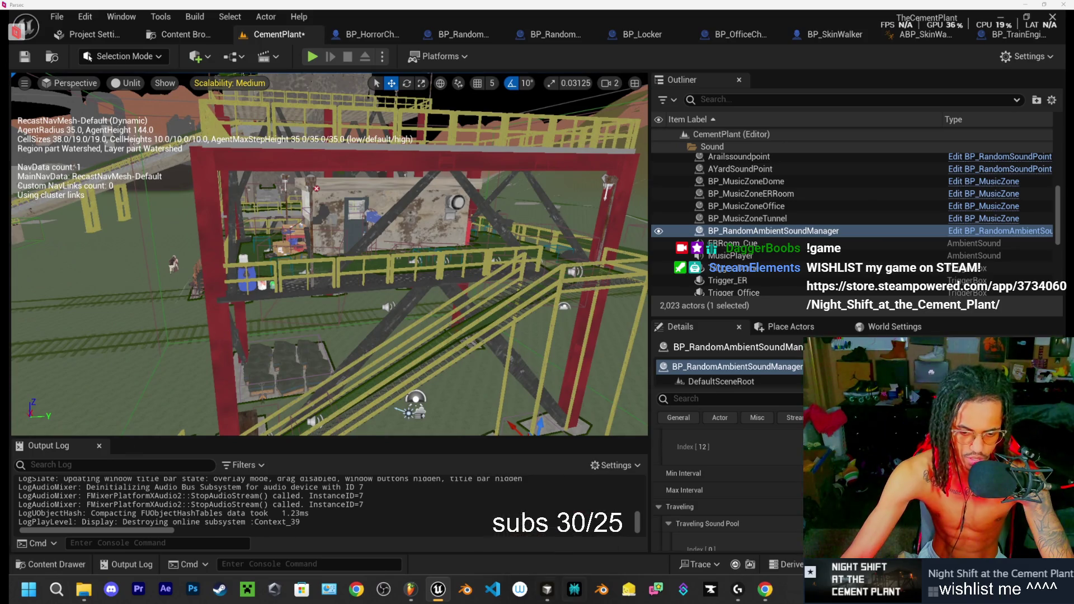
pyautogui.click(547, 590)
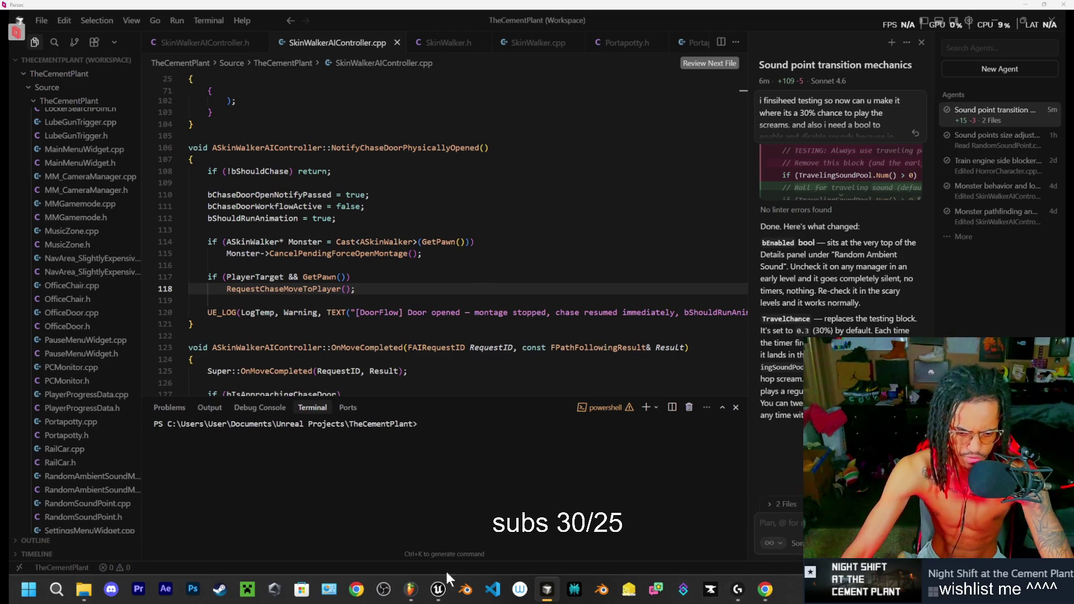
pyautogui.click(438, 589)
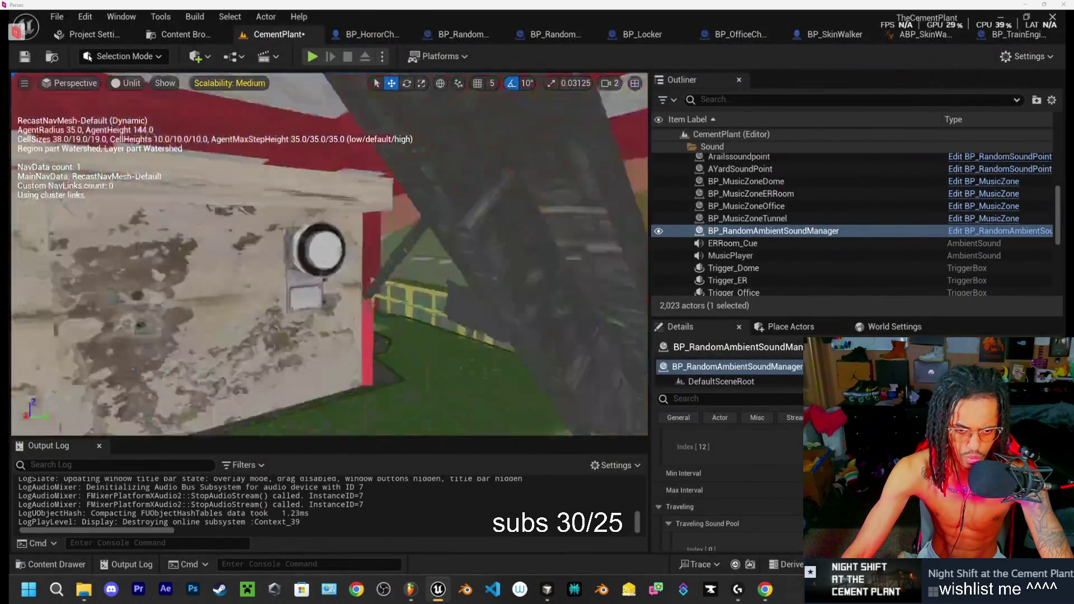
# Step: Fly the viewport camera toward the yellow beam, over the yellow stairs to the yellow-railed platform
pyautogui.scroll(-3, 329, 254)
pyautogui.moveTo(12, 221); pyautogui.dragTo(431, 92)
pyautogui.moveTo(329, 254); pyautogui.dragTo(464, 199)
pyautogui.moveTo(437, 313); pyautogui.dragTo(451, 318)
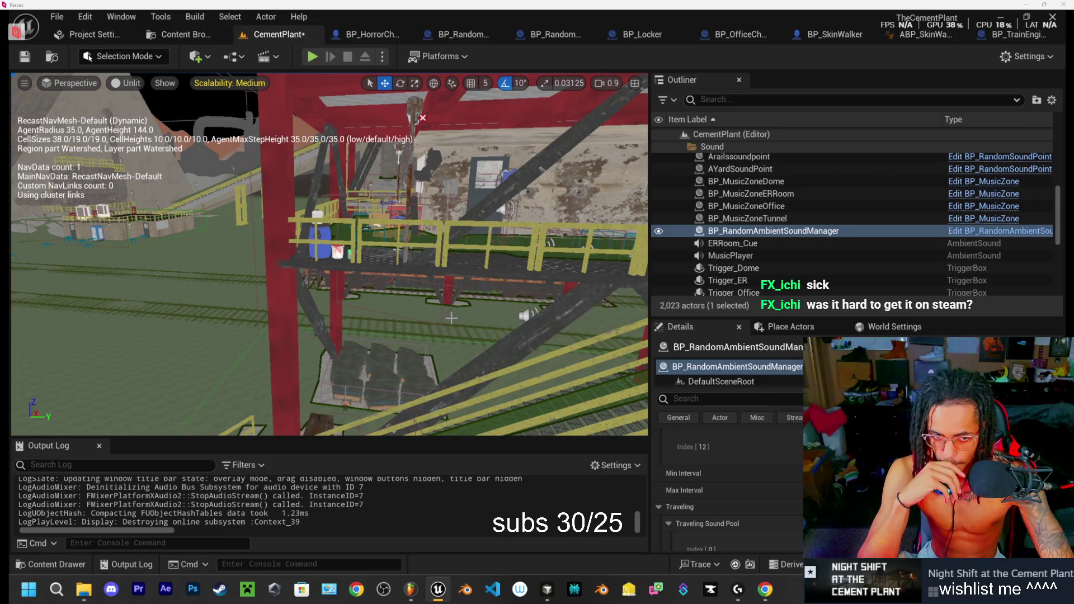
pyautogui.moveTo(467, 286); pyautogui.dragTo(467, 285)
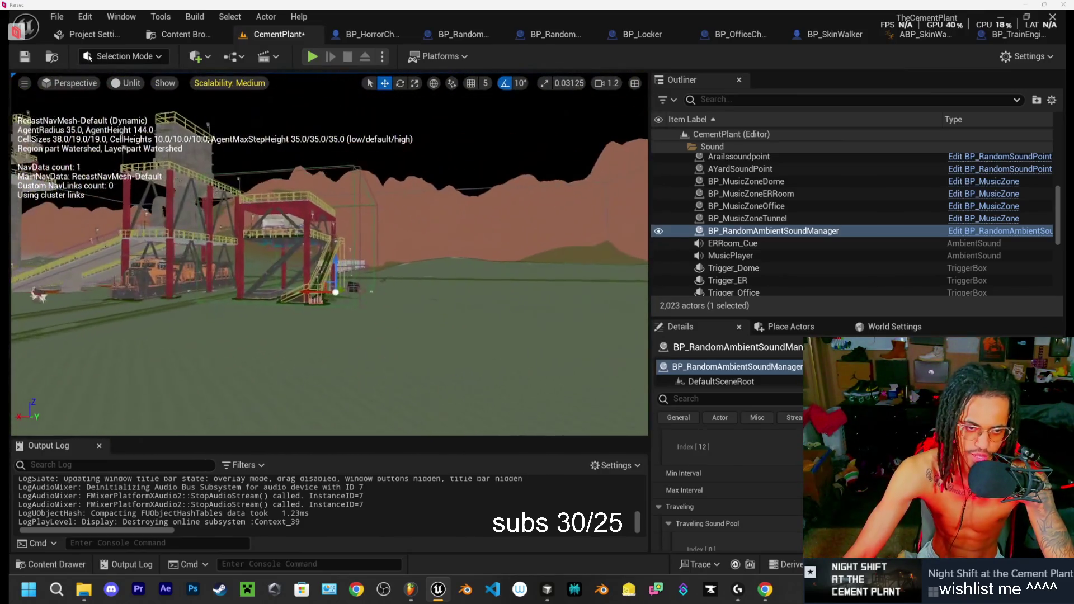
pyautogui.moveTo(401, 242); pyautogui.dragTo(401, 242)
pyautogui.click(400, 242)
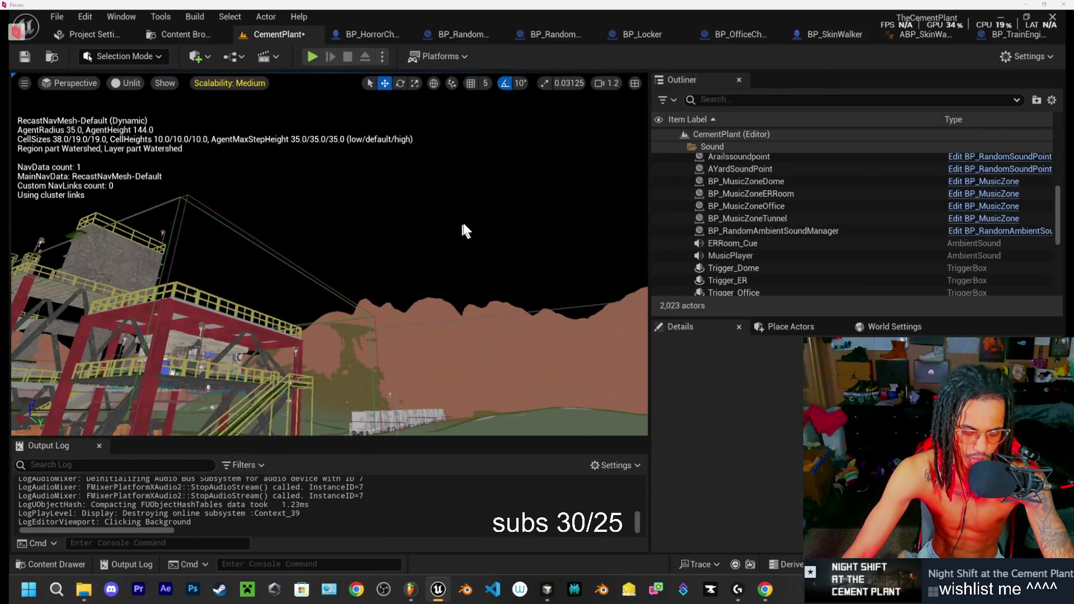
pyautogui.moveTo(467, 285); pyautogui.dragTo(467, 286)
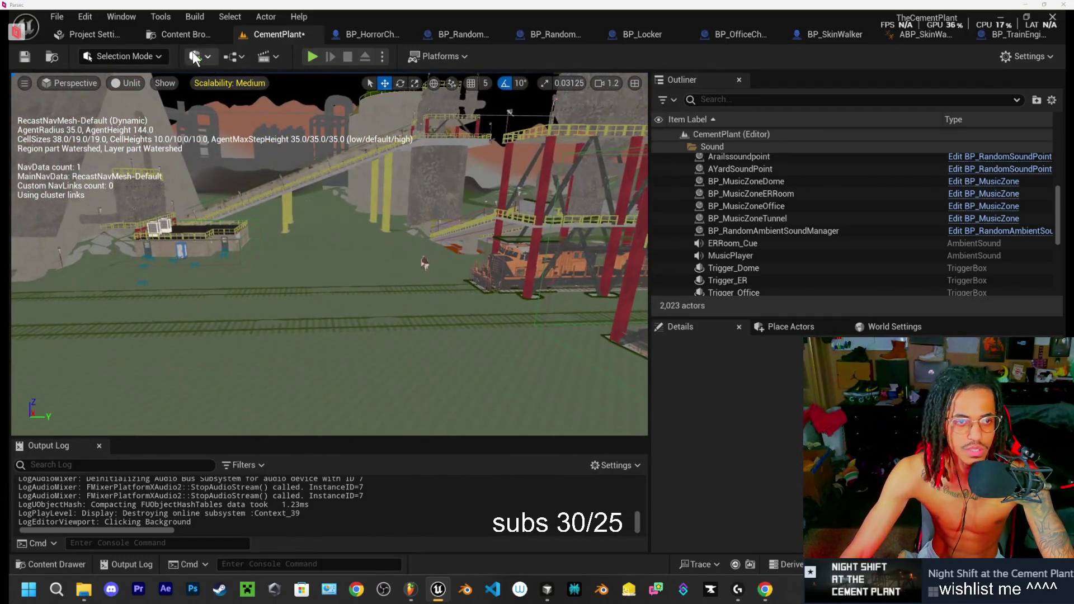
# Step: Open Downloads in File Explorer, reposition the window, scroll the .wav files, then return to Cursor
pyautogui.click(84, 589)
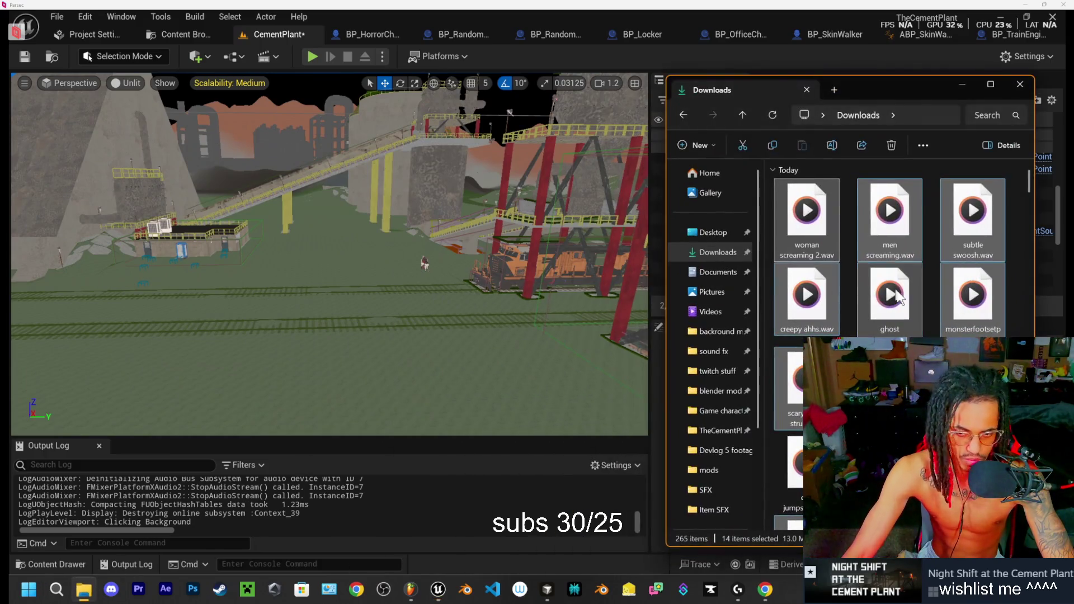
pyautogui.click(848, 233)
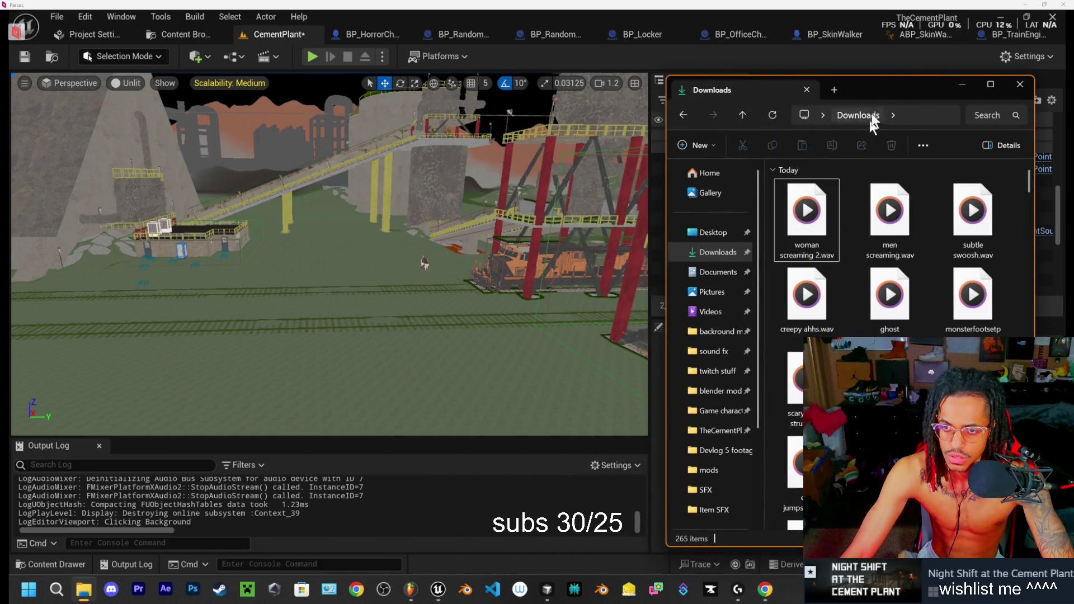
pyautogui.moveTo(866, 89); pyautogui.dragTo(782, 64)
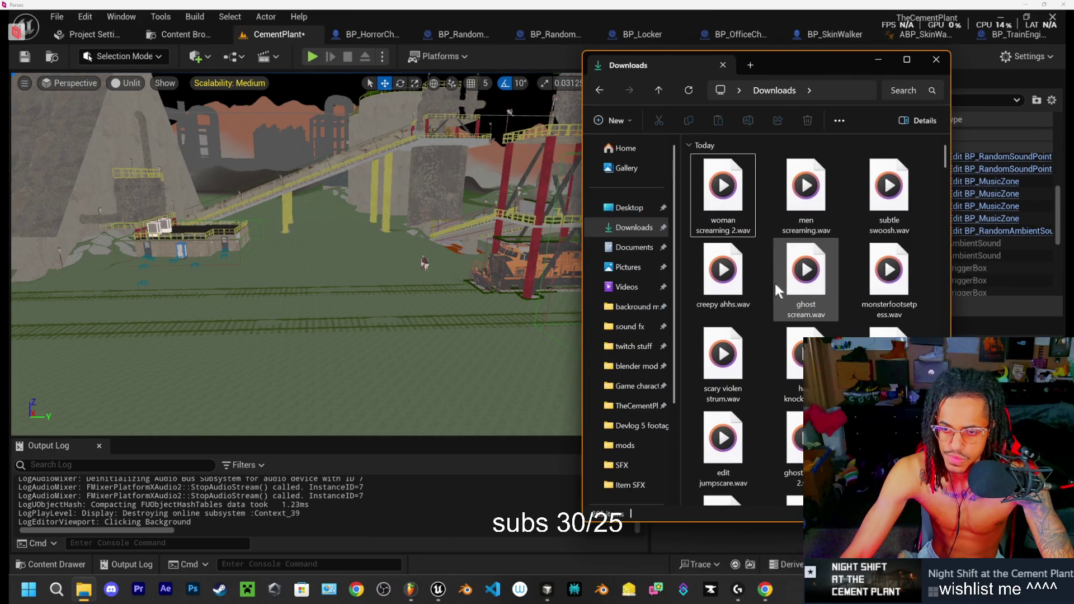
pyautogui.scroll(-3, 764, 322)
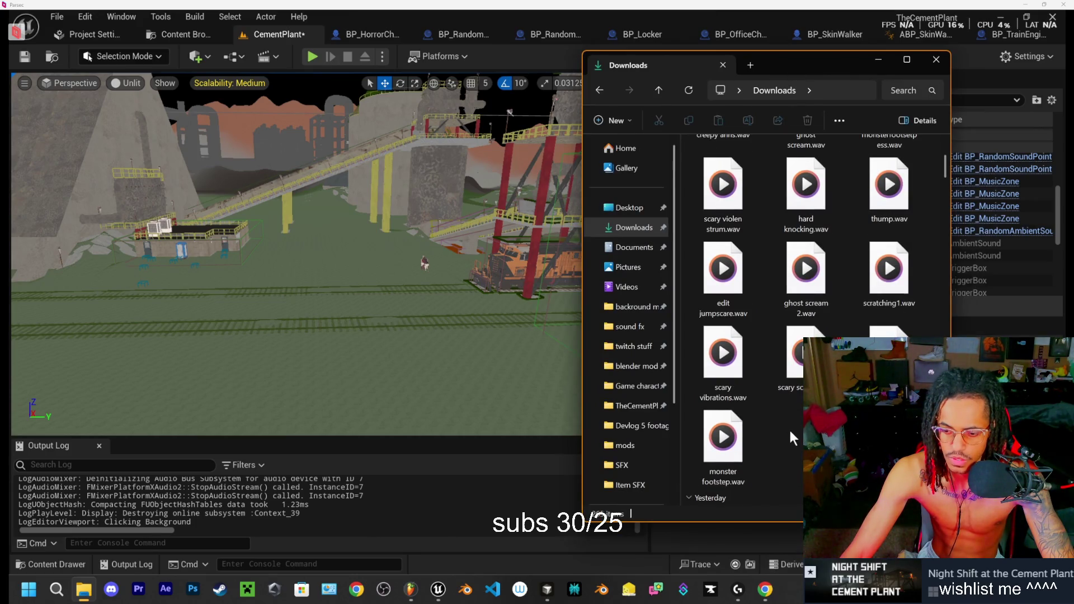
pyautogui.click(551, 591)
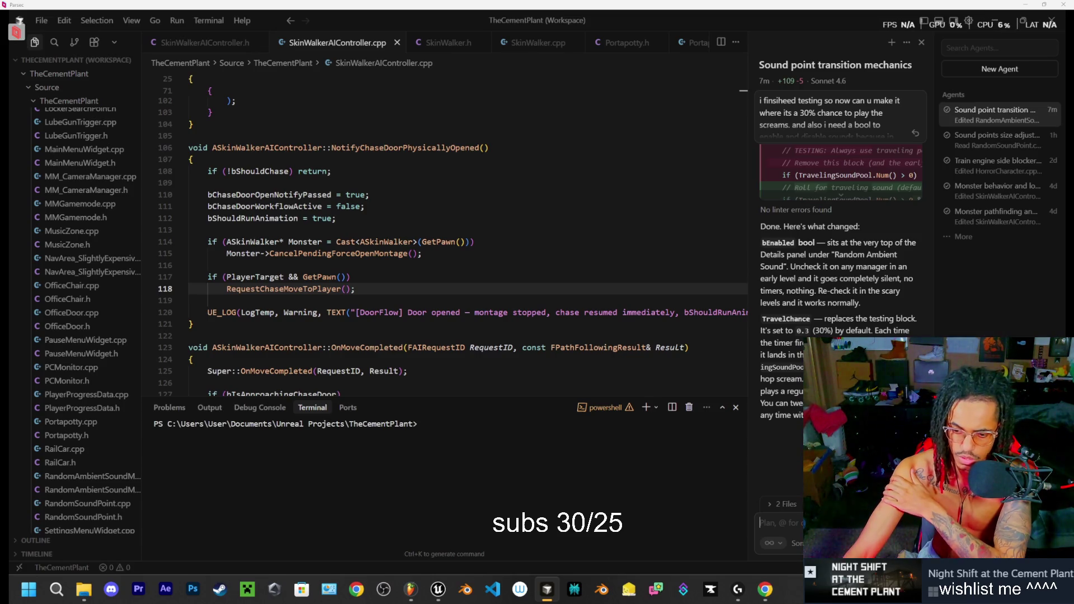
# Step: Ask the agent what good ambient sound interval suits players doing tasks in a small area
pyautogui.write('whats a ')
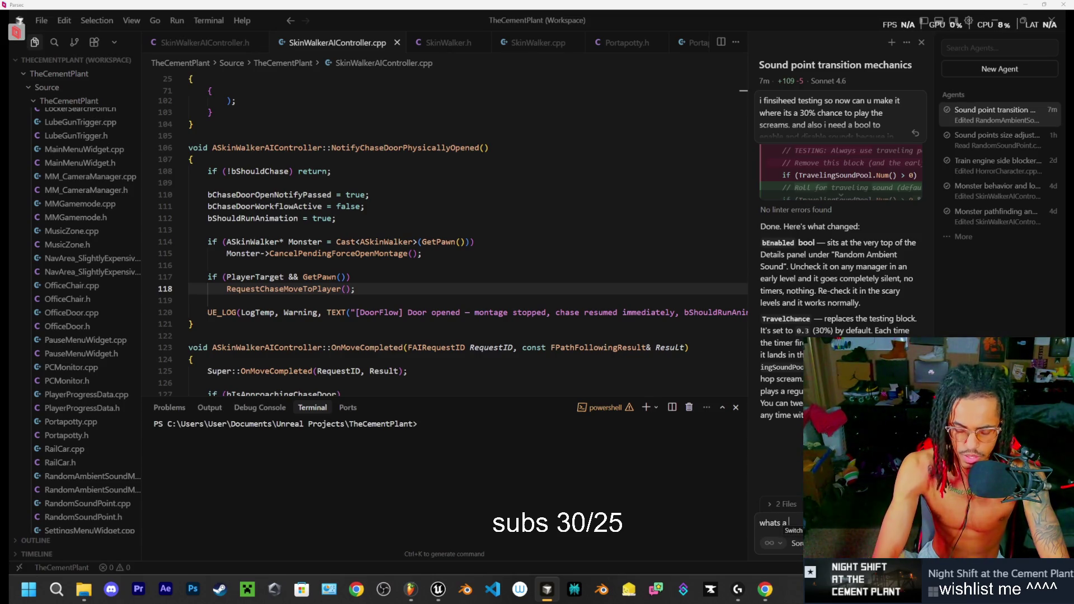
pyautogui.write('goo')
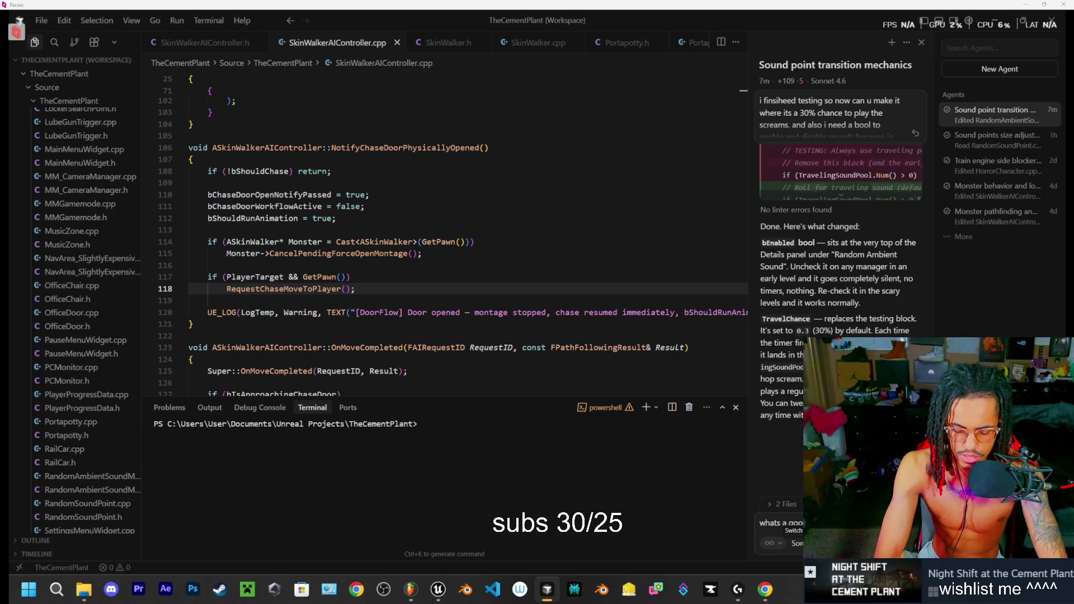
pyautogui.write('interval that')
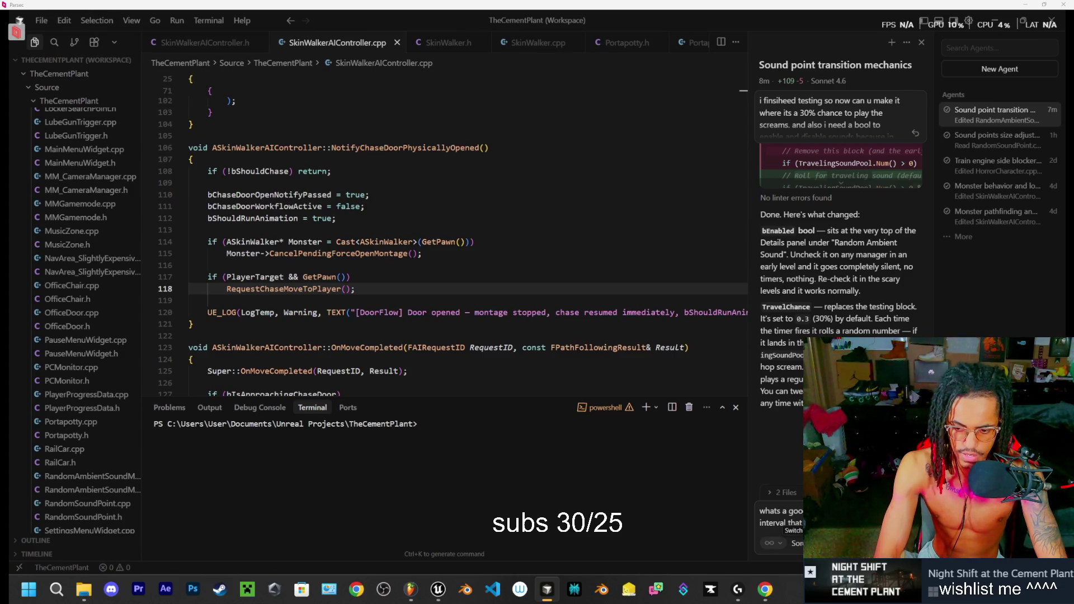
pyautogui.write('that is in a s')
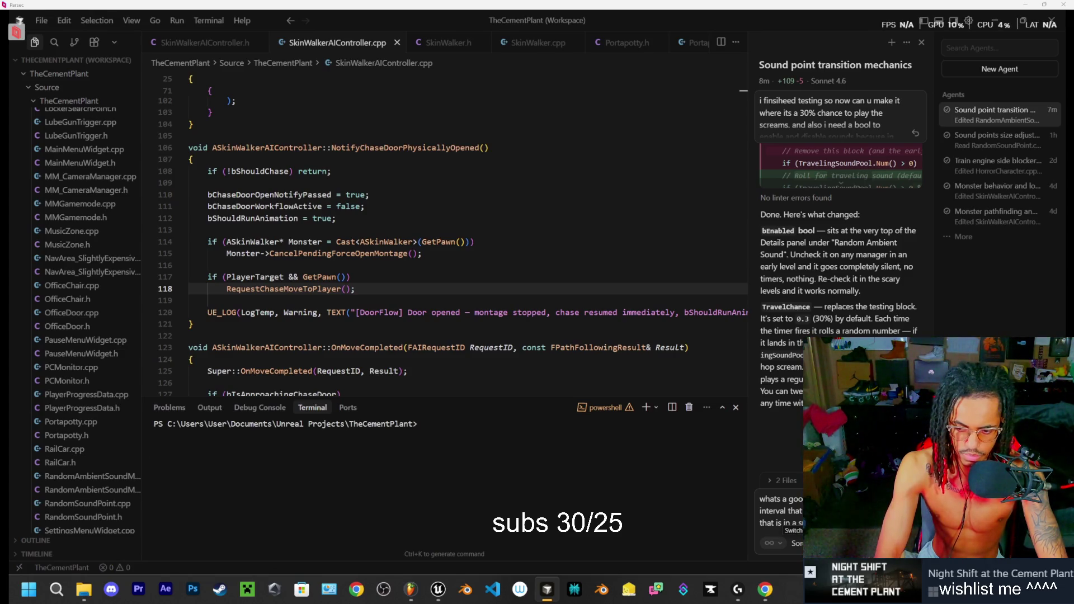
pyautogui.write('do')
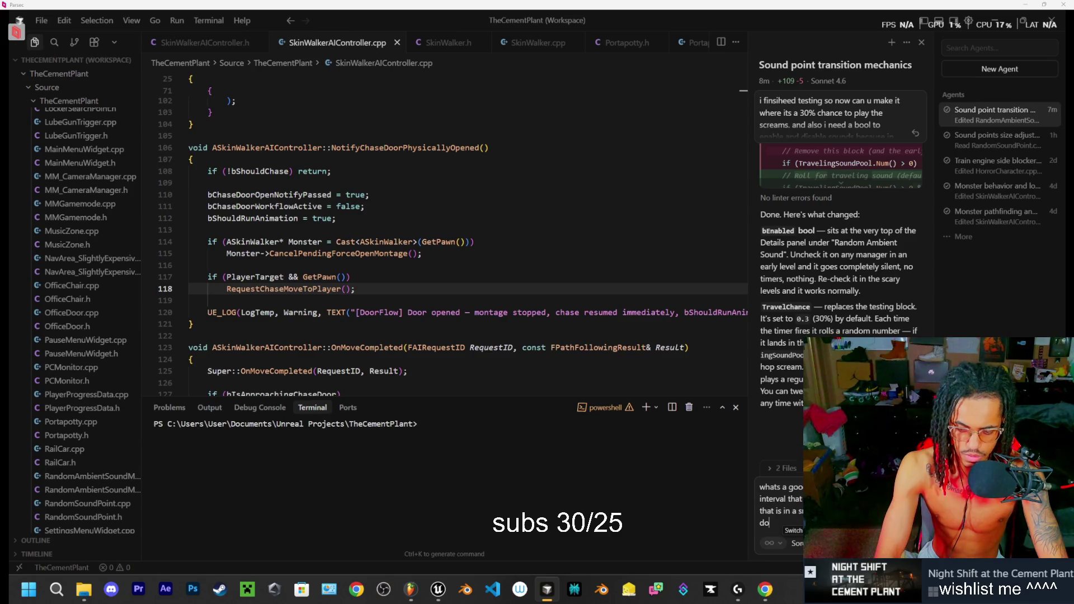
pyautogui.write('ing tasks')
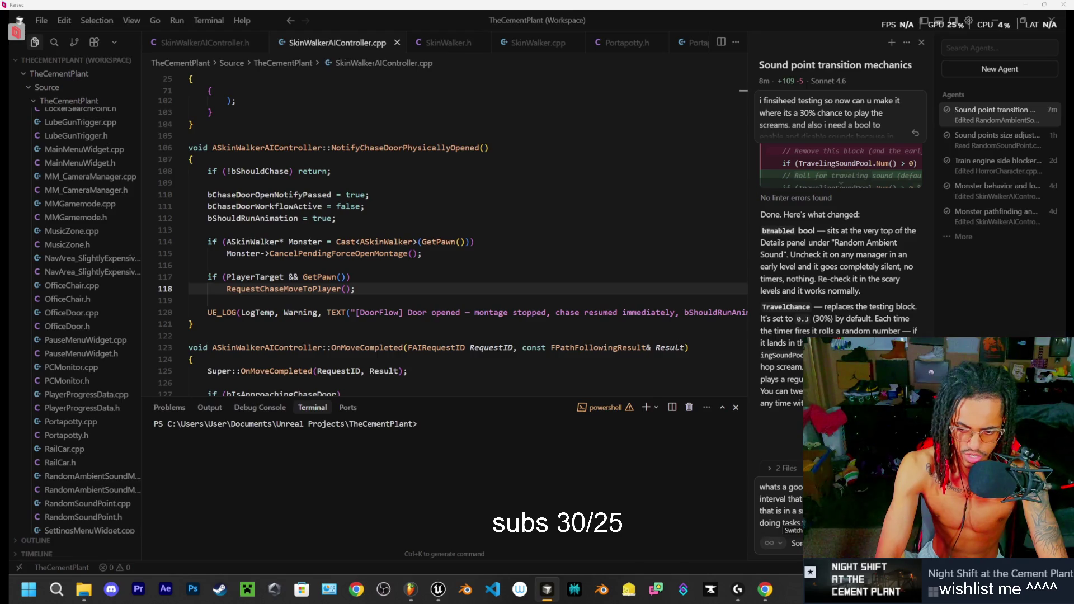
pyautogui.press('Return')
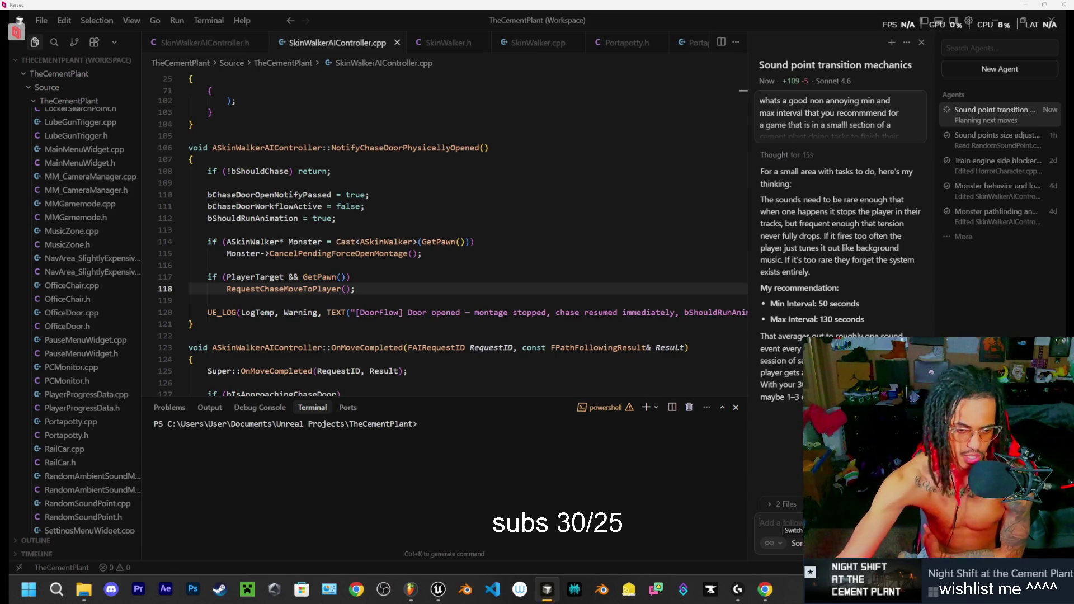
# Step: Bring Steam forward and open the Night Shift at the Cement Plant store page to browse its screenshots
pyautogui.click(224, 596)
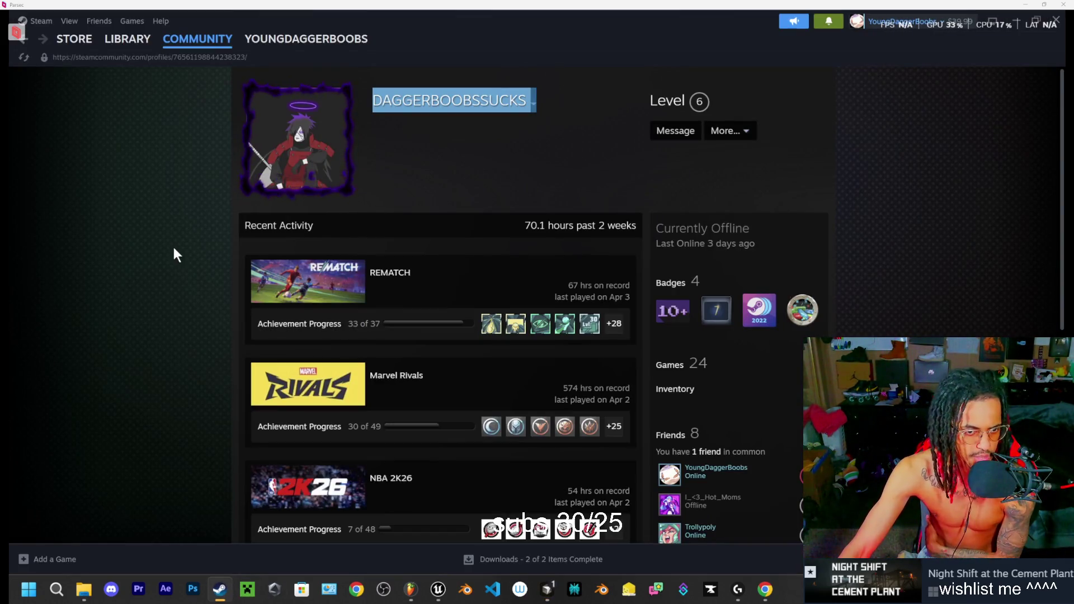
pyautogui.click(331, 279)
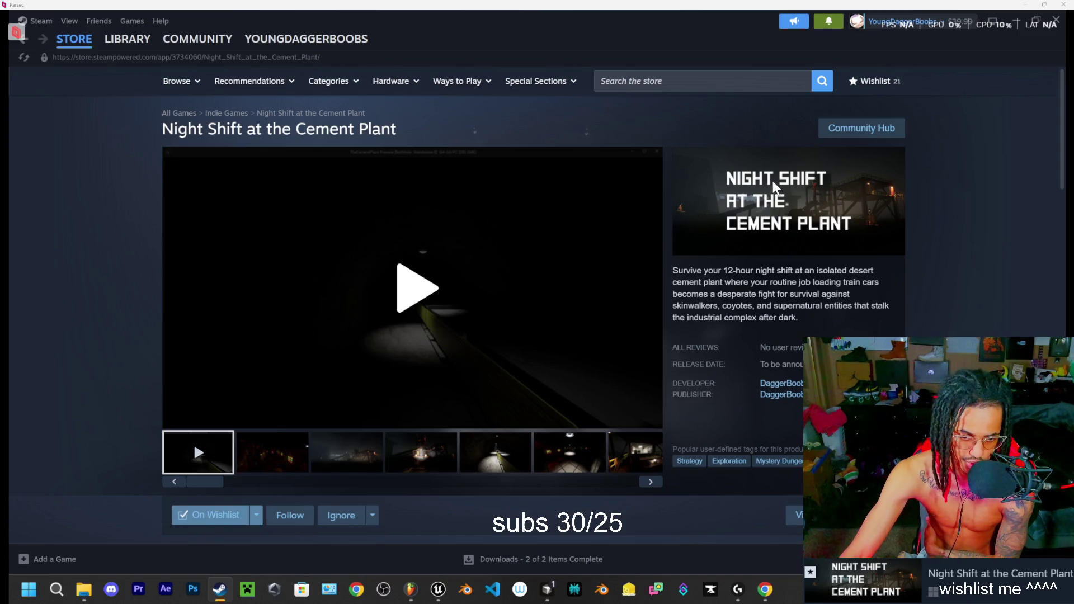
pyautogui.click(421, 452)
pyautogui.click(500, 459)
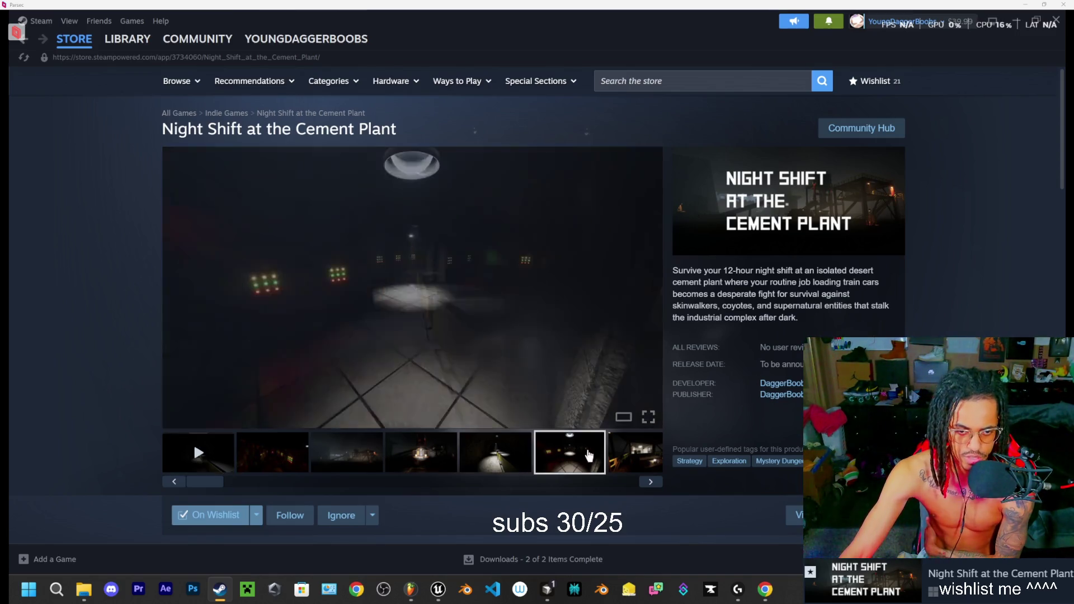
pyautogui.click(549, 456)
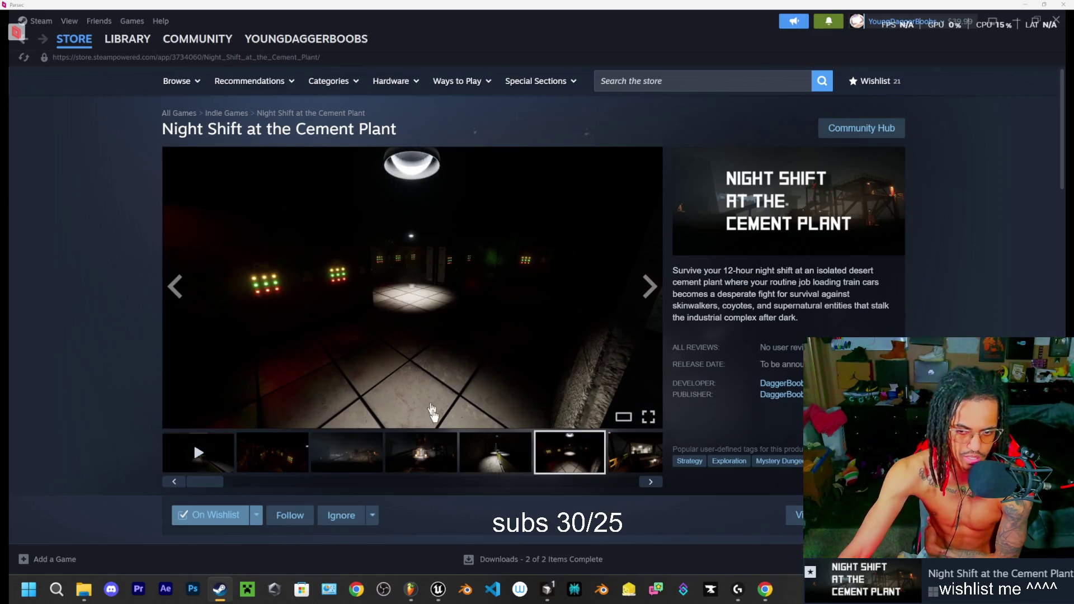
# Step: Scroll the Night Shift page, expand its full Features list, then switch to the Steam library
pyautogui.scroll(-1, 764, 216)
pyautogui.scroll(-4, 763, 216)
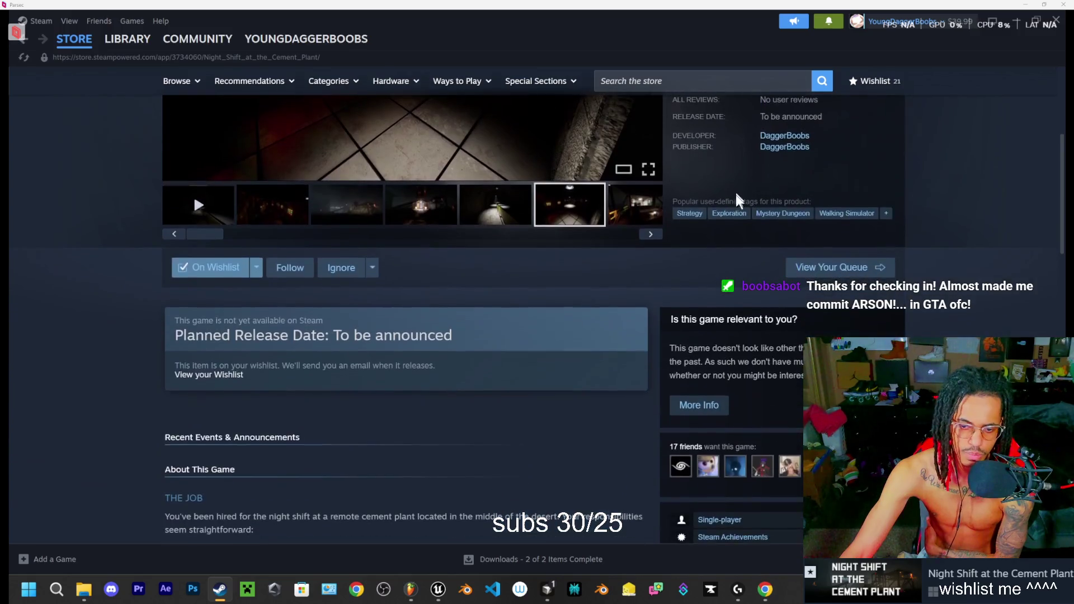
pyautogui.scroll(-6, 564, 274)
pyautogui.scroll(-8, 485, 203)
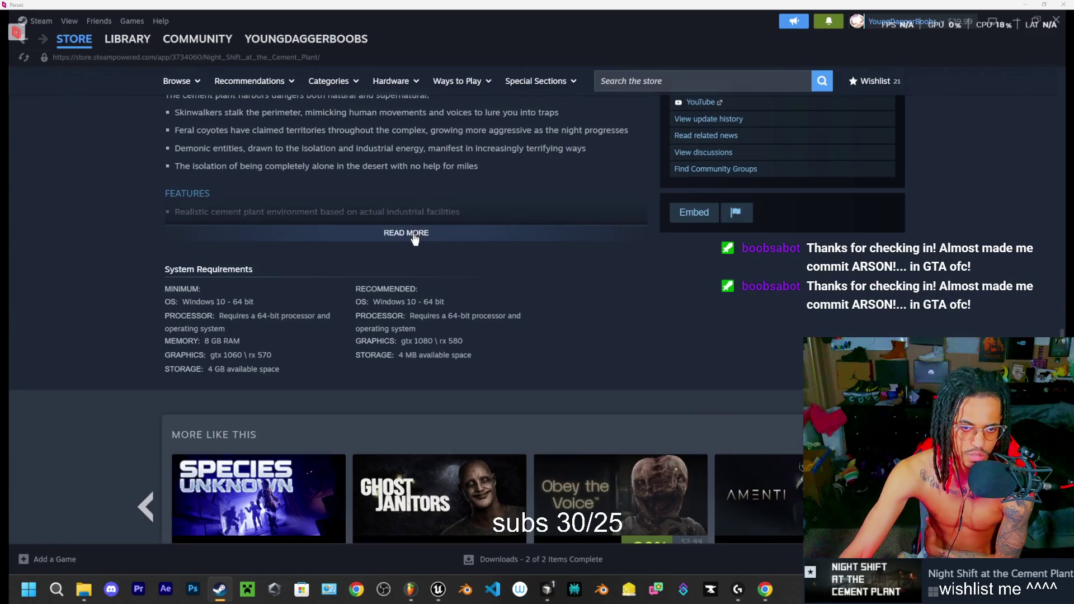
pyautogui.click(412, 233)
pyautogui.scroll(-8, 439, 229)
pyautogui.scroll(15, 521, 300)
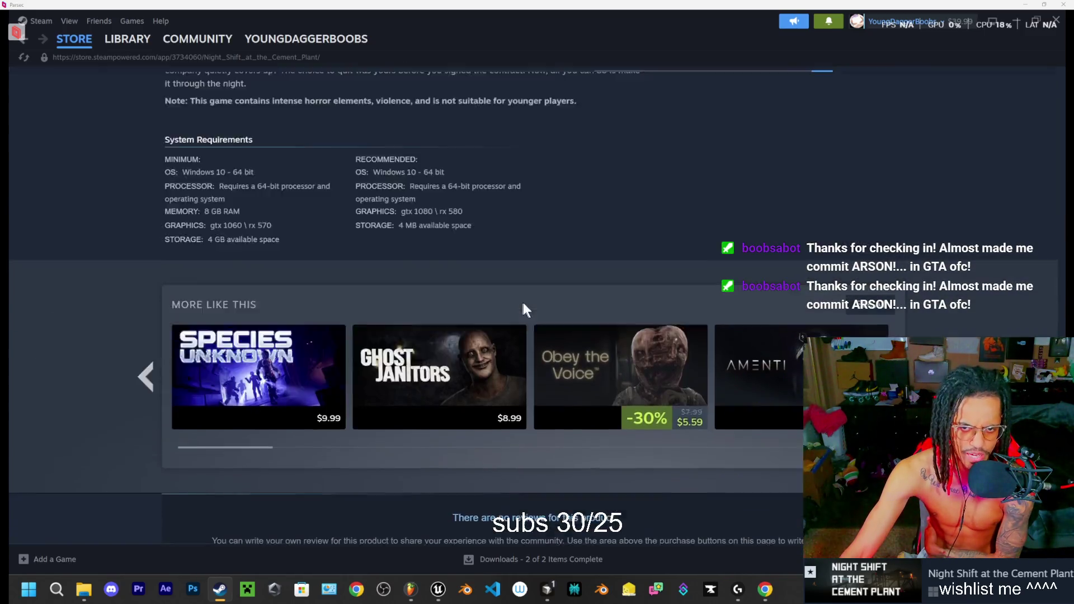
pyautogui.scroll(4, 649, 337)
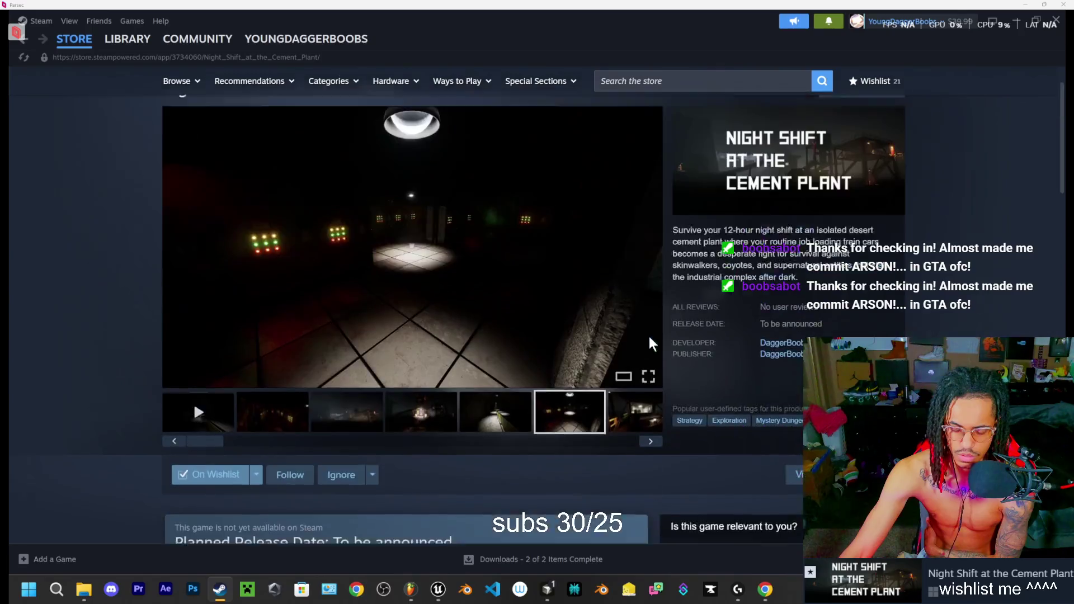
pyautogui.scroll(-4, 714, 374)
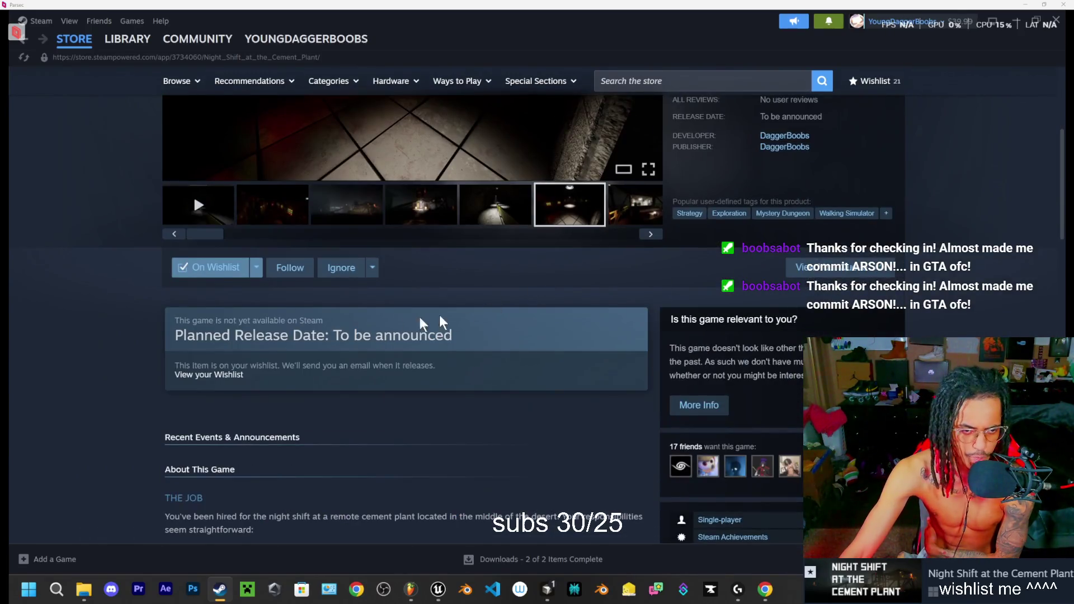
pyautogui.scroll(4, 742, 316)
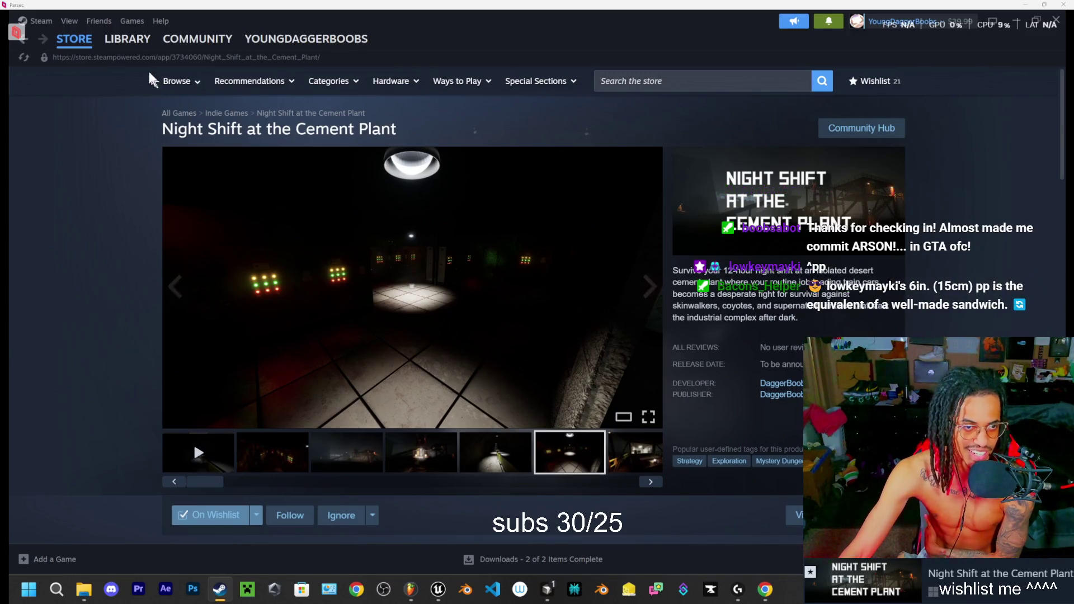
pyautogui.click(128, 39)
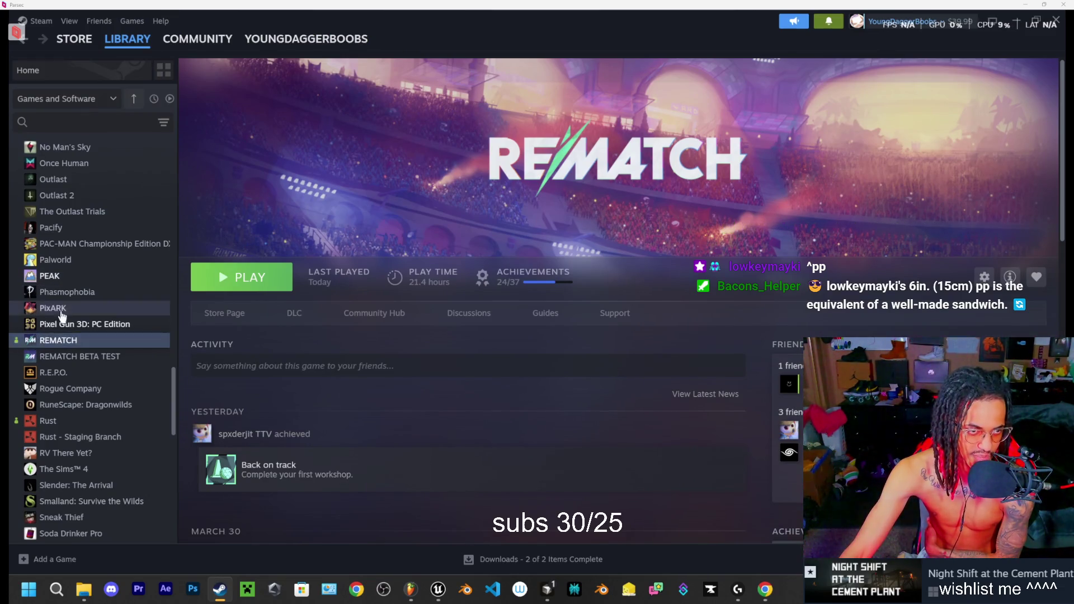
# Step: Search the Steam store for 'daggerboobs' and reopen Night Shift at the Cement Plant, pausing its trailer
pyautogui.moveTo(139, 47)
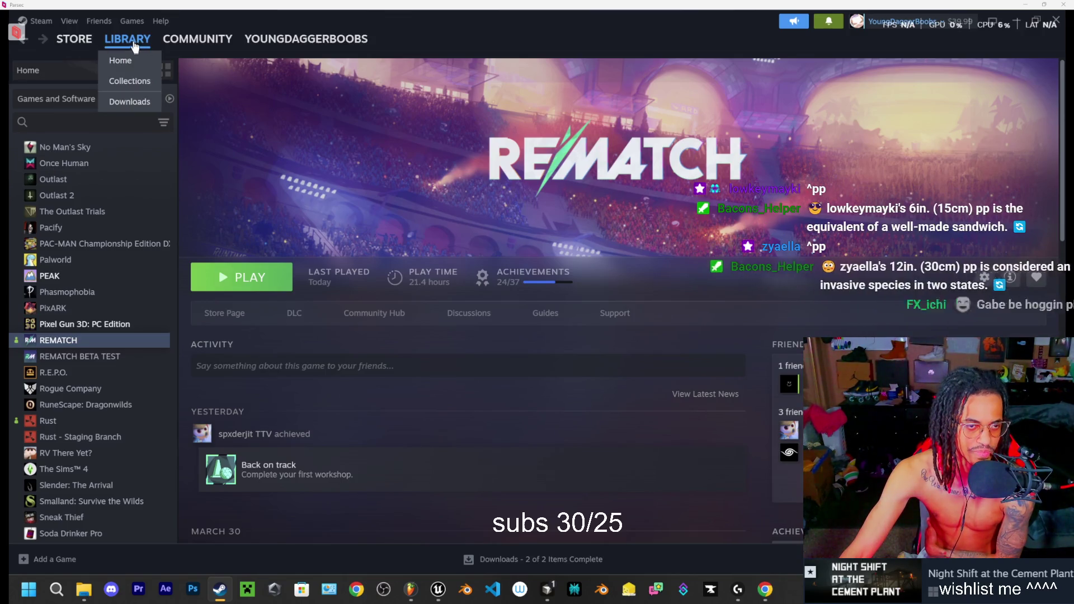
pyautogui.click(72, 40)
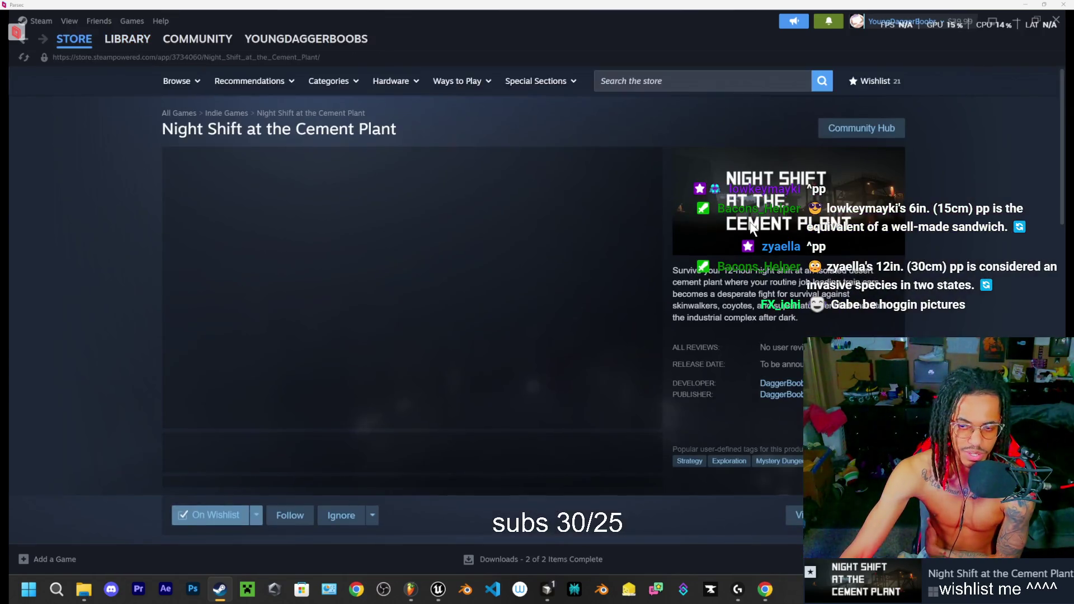
pyautogui.click(663, 83)
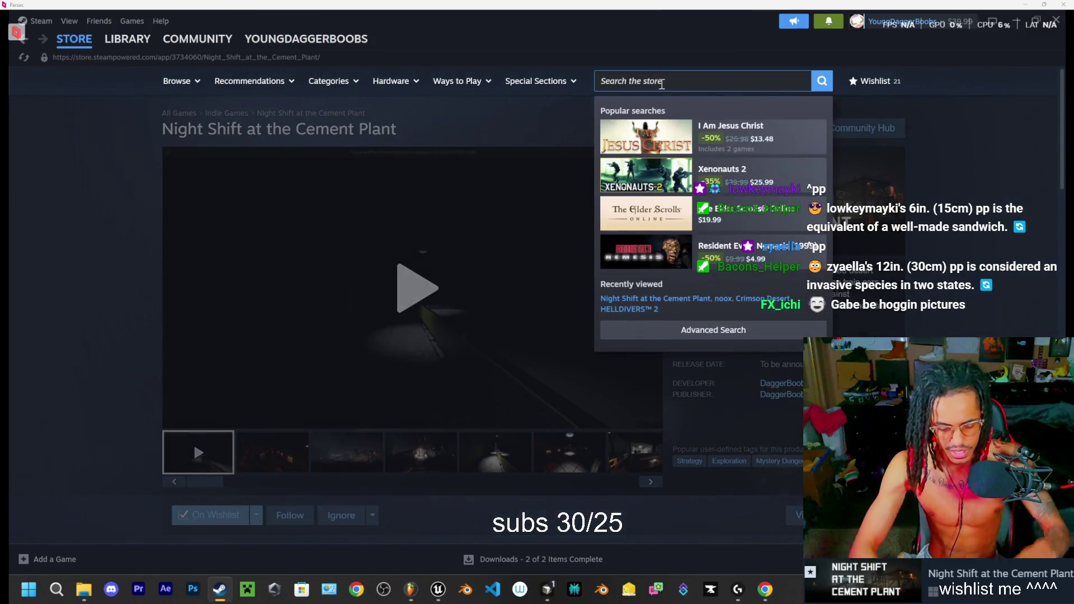
pyautogui.write('daggerboobs')
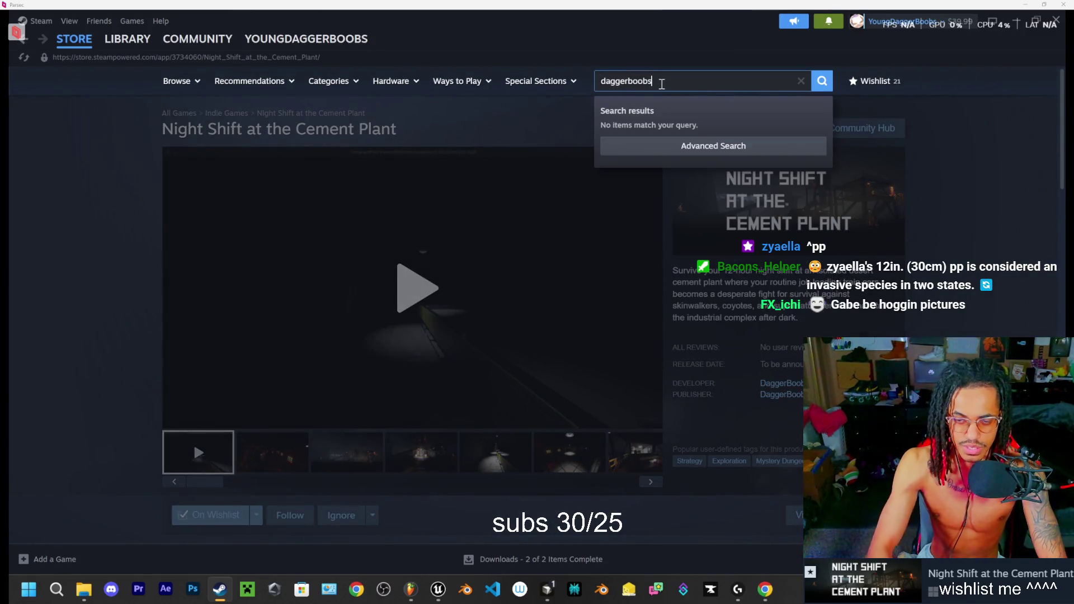
pyautogui.press('Return')
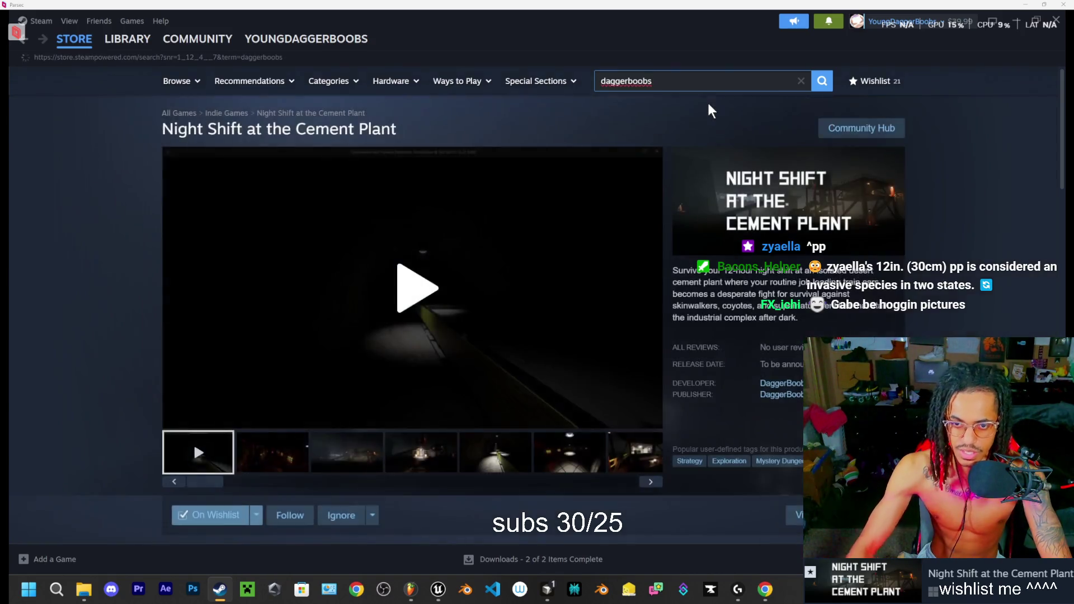
pyautogui.click(457, 248)
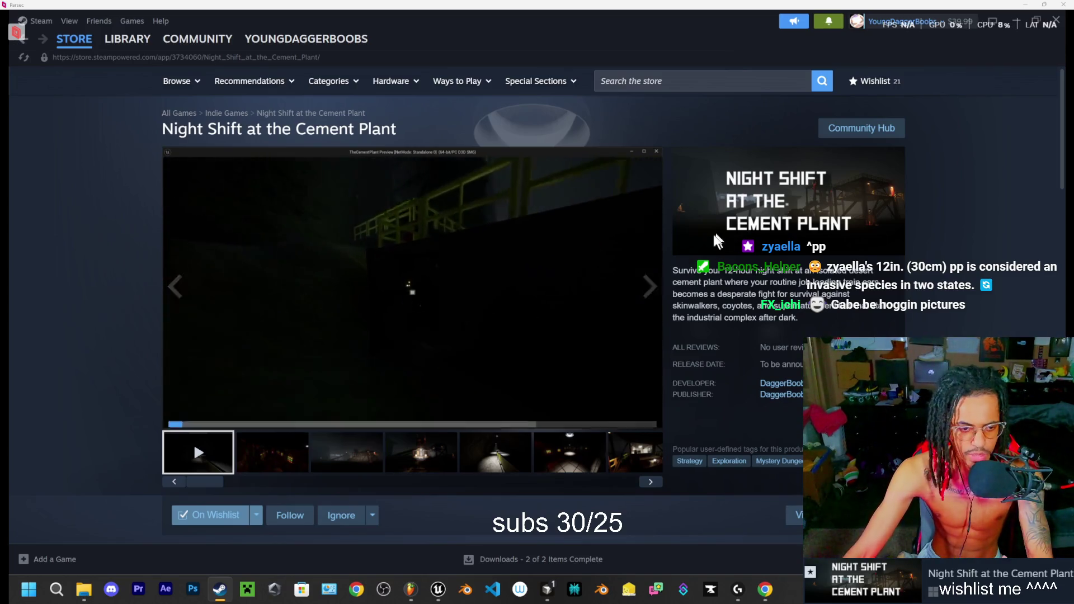
pyautogui.click(176, 417)
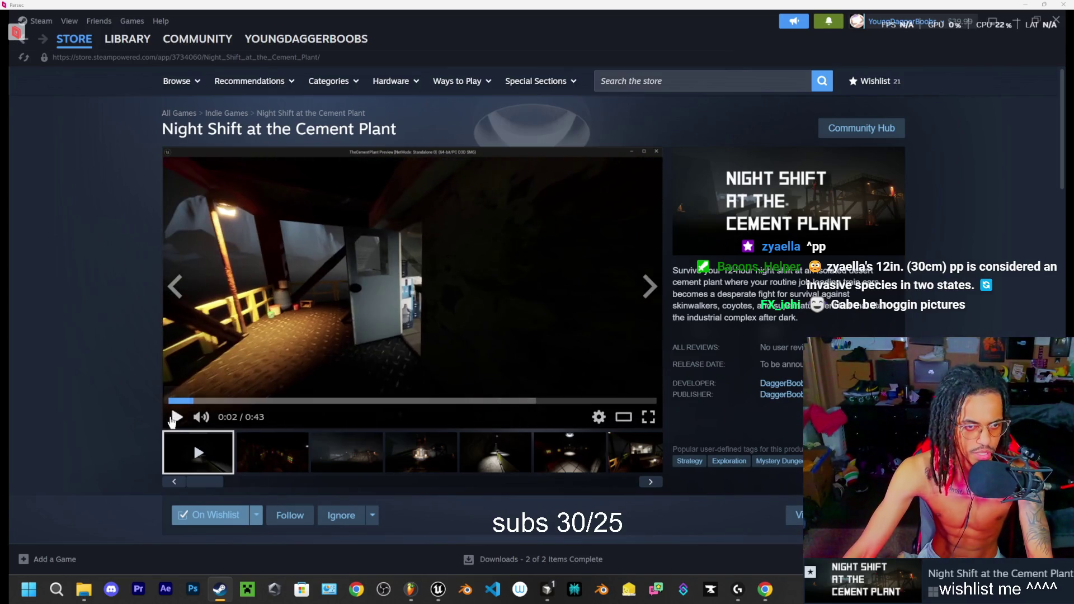
# Step: Open the REMATCH store page from the library and scroll down through it
pyautogui.click(124, 42)
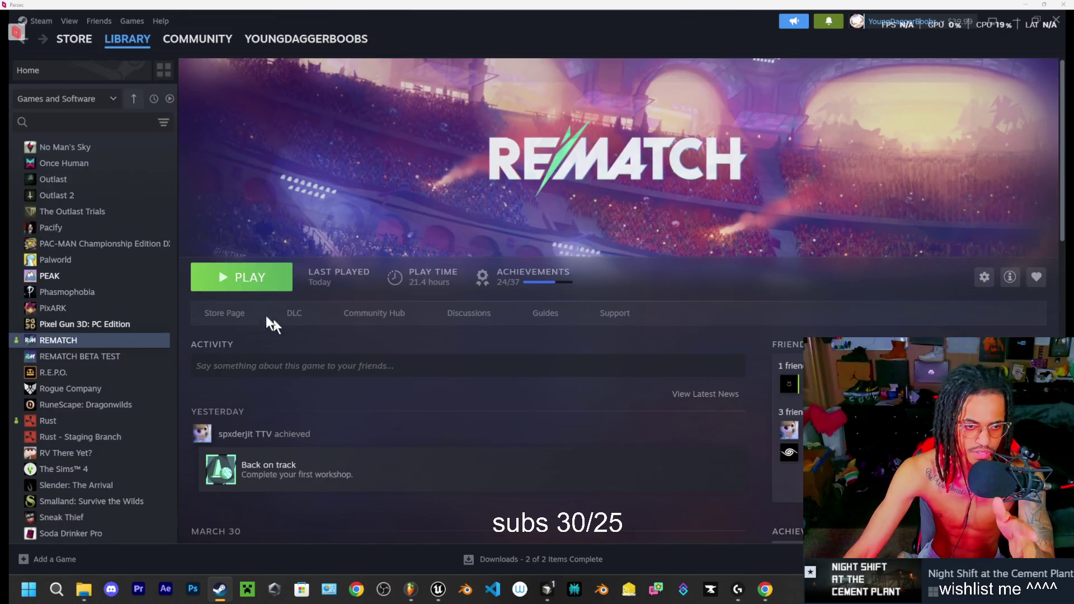
pyautogui.click(238, 313)
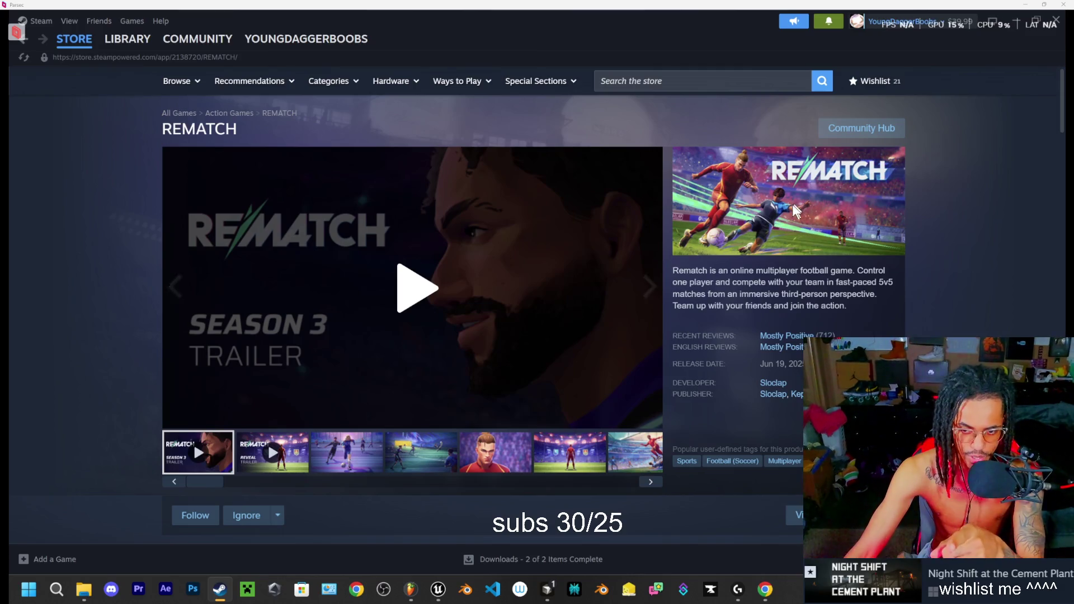
pyautogui.scroll(-5, 783, 196)
pyautogui.scroll(-10, 694, 224)
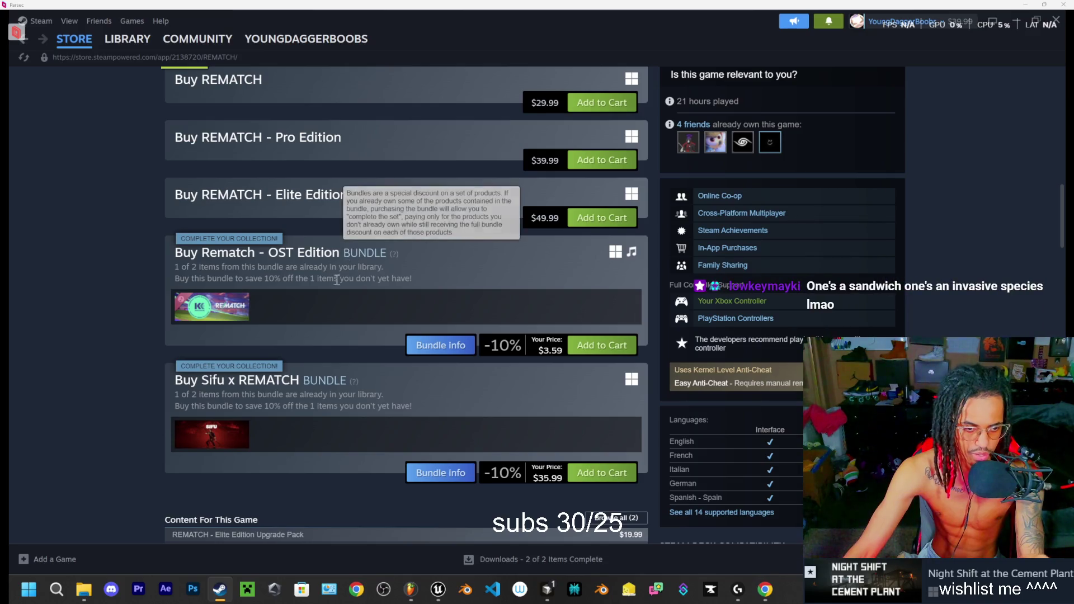
pyautogui.scroll(-3, 318, 303)
pyautogui.scroll(-2, 321, 312)
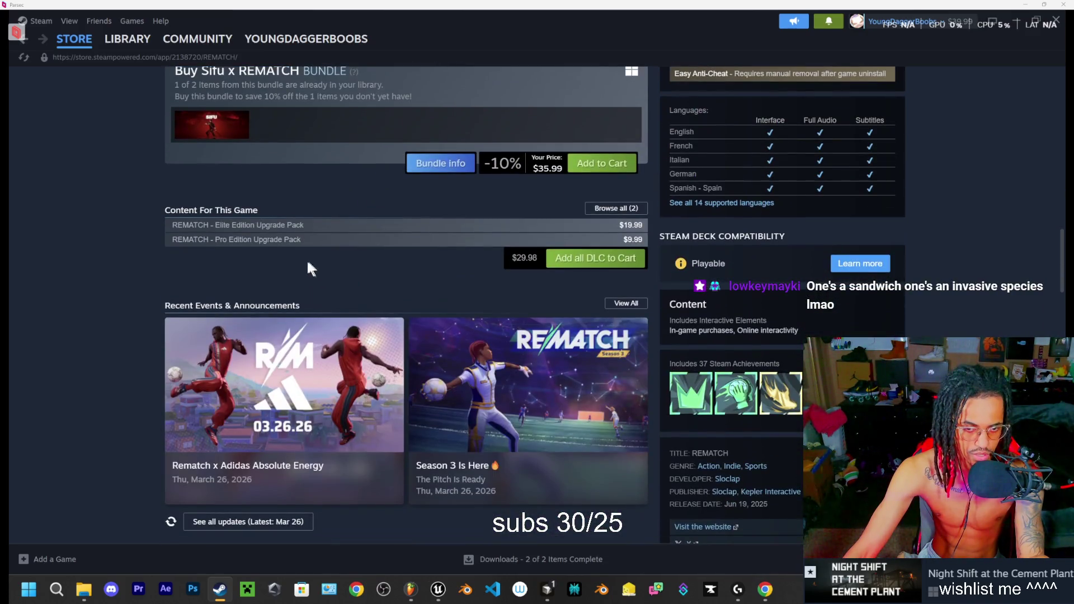
pyautogui.scroll(-6, 308, 261)
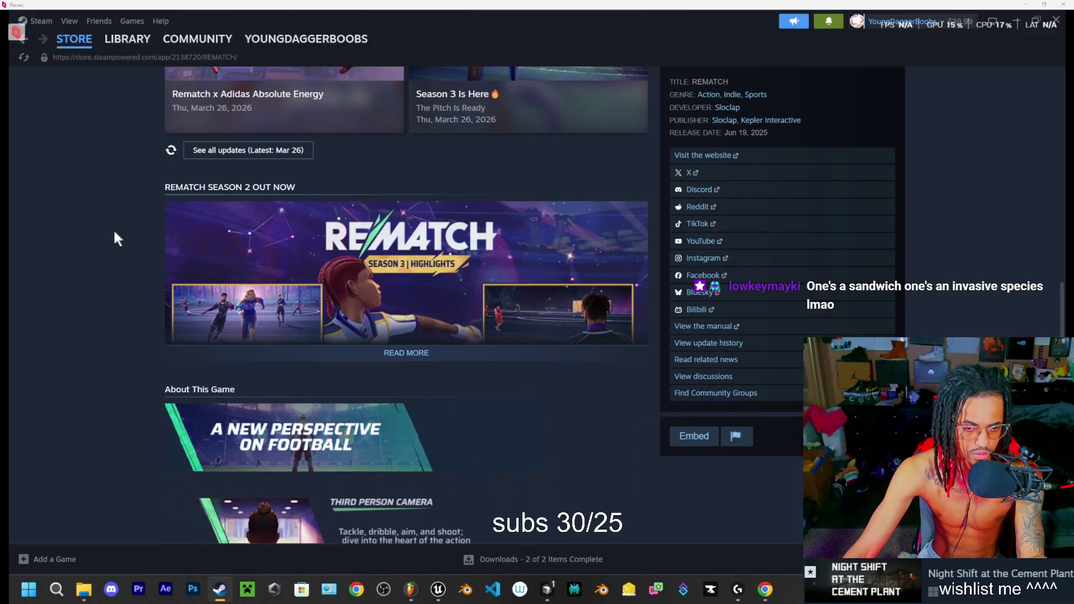
pyautogui.scroll(-3, 113, 231)
pyautogui.scroll(-8, 123, 238)
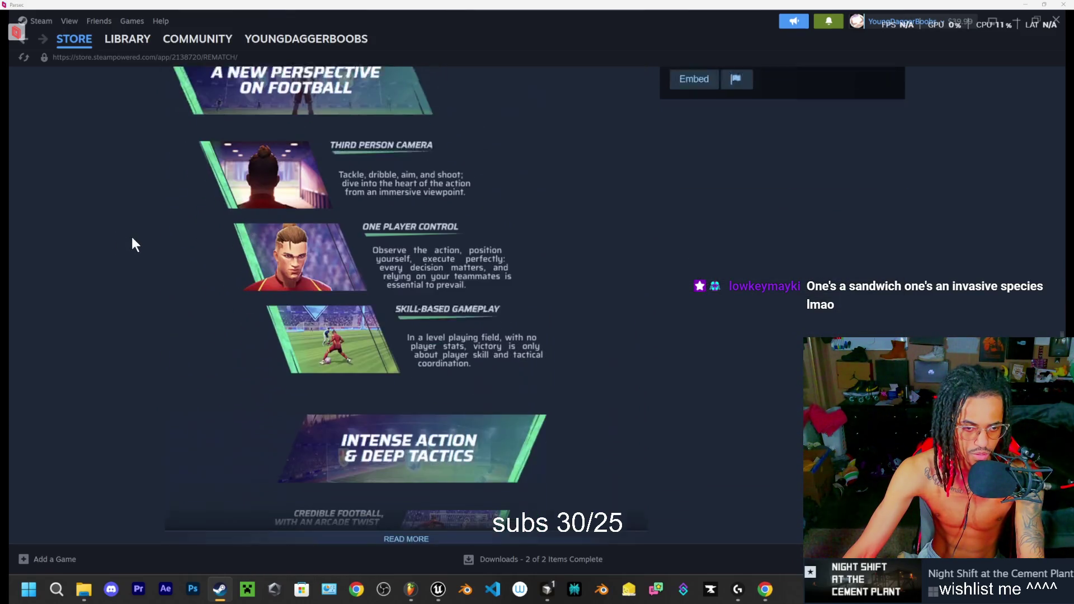
# Step: Expand REMATCH's About This Game section, then bring up the Downloads folder in File Explorer
pyautogui.click(404, 216)
pyautogui.scroll(-10, 403, 219)
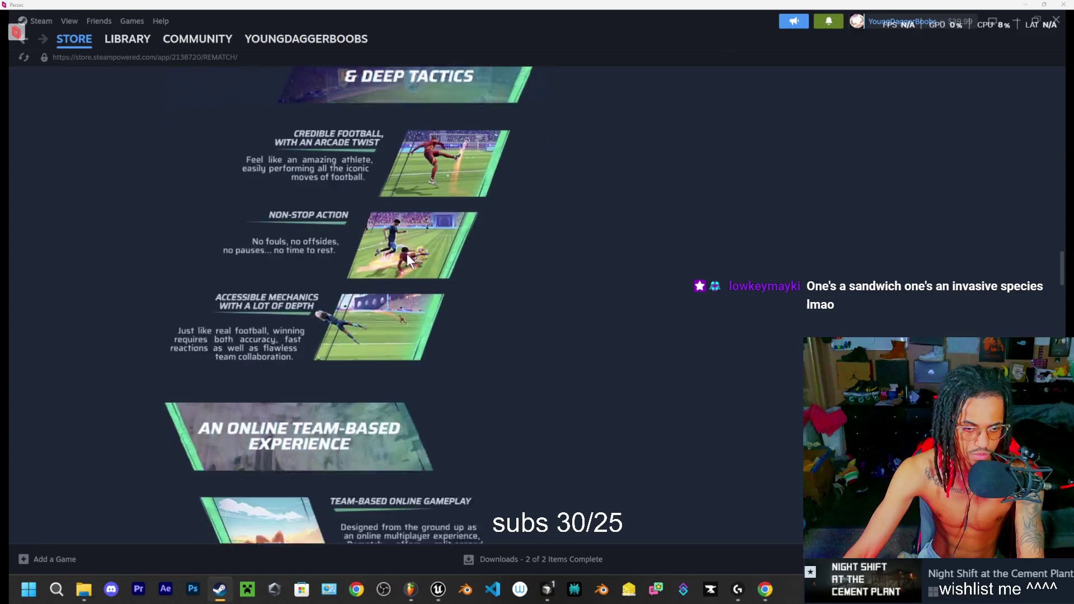
pyautogui.scroll(-3, 390, 268)
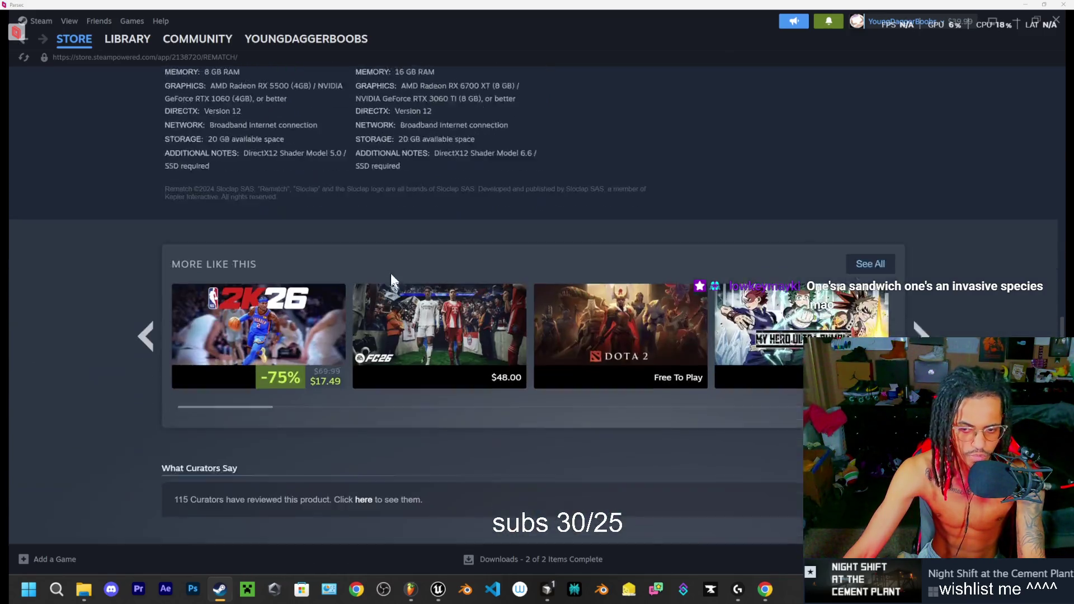
pyautogui.scroll(9, 390, 274)
pyautogui.click(83, 589)
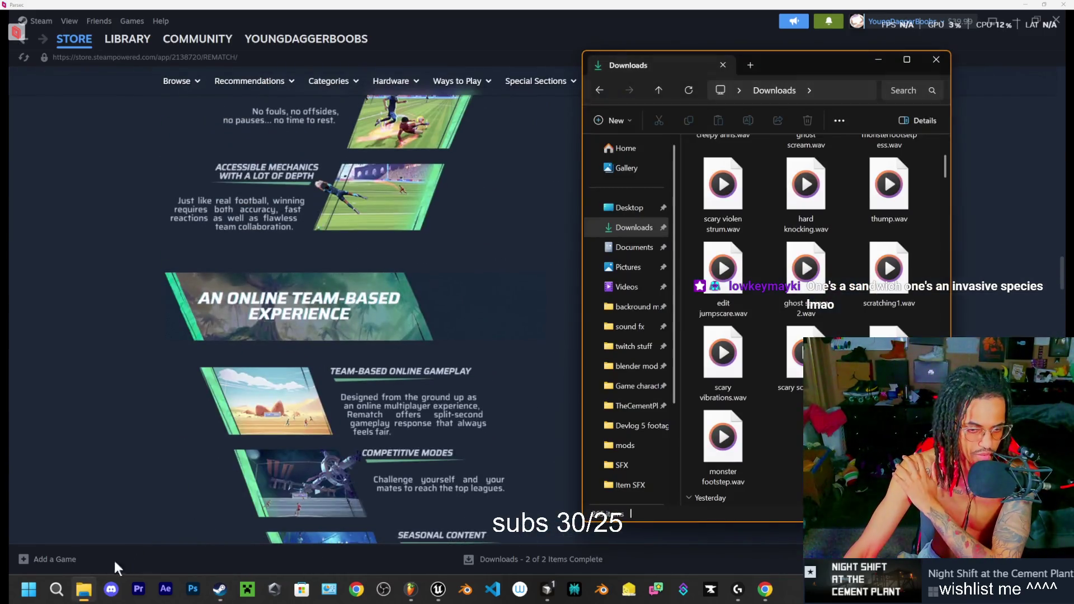
# Step: Maximize the Downloads window, scroll down to the older files, and switch back to Steam
pyautogui.click(903, 59)
pyautogui.scroll(-10, 448, 297)
pyautogui.scroll(-5, 432, 273)
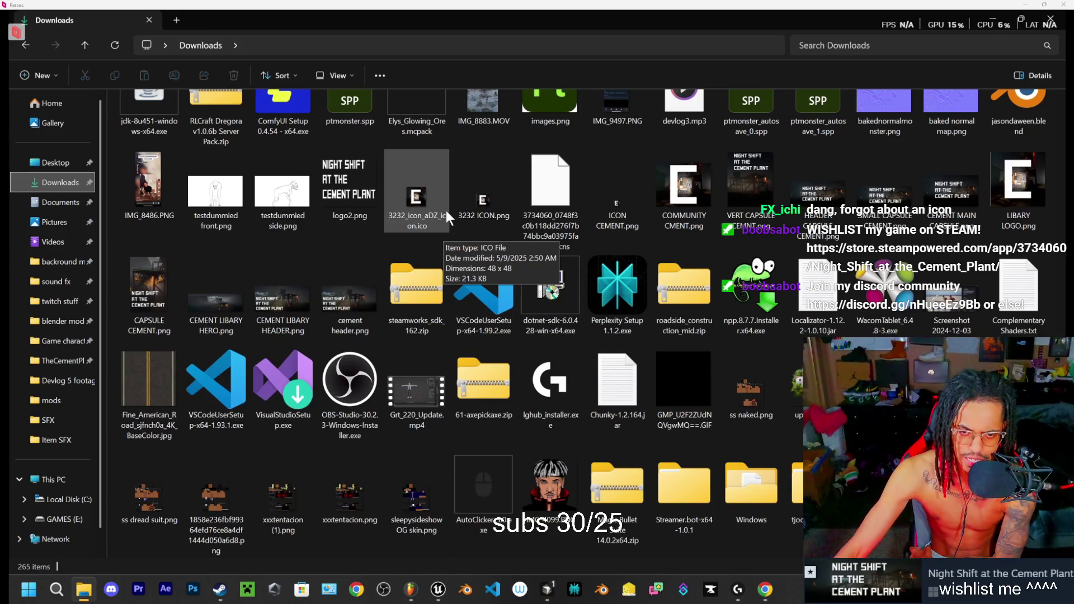
pyautogui.hotkey('alt', 'Tab')
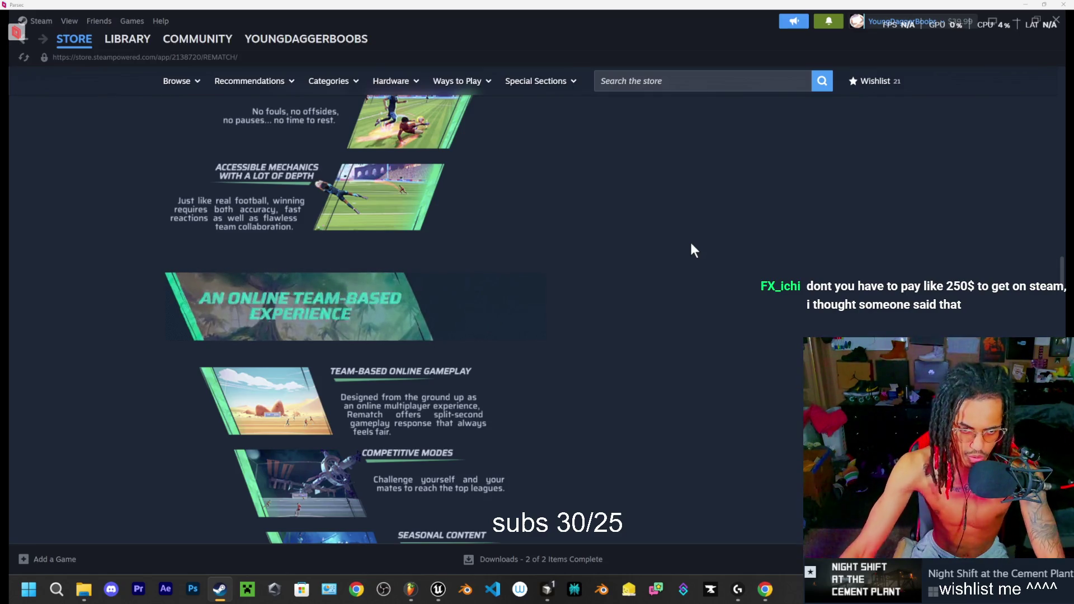
# Step: Minimize Steam and bring up the browser on ElevenLabs' Sound Effects page
pyautogui.moveTo(169, 49)
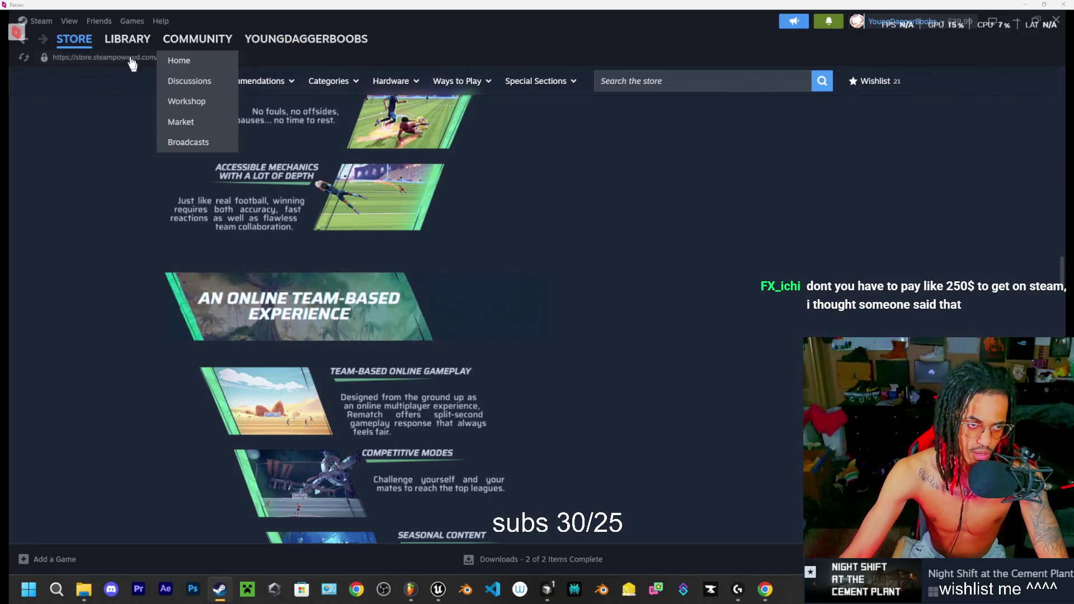
pyautogui.click(1016, 17)
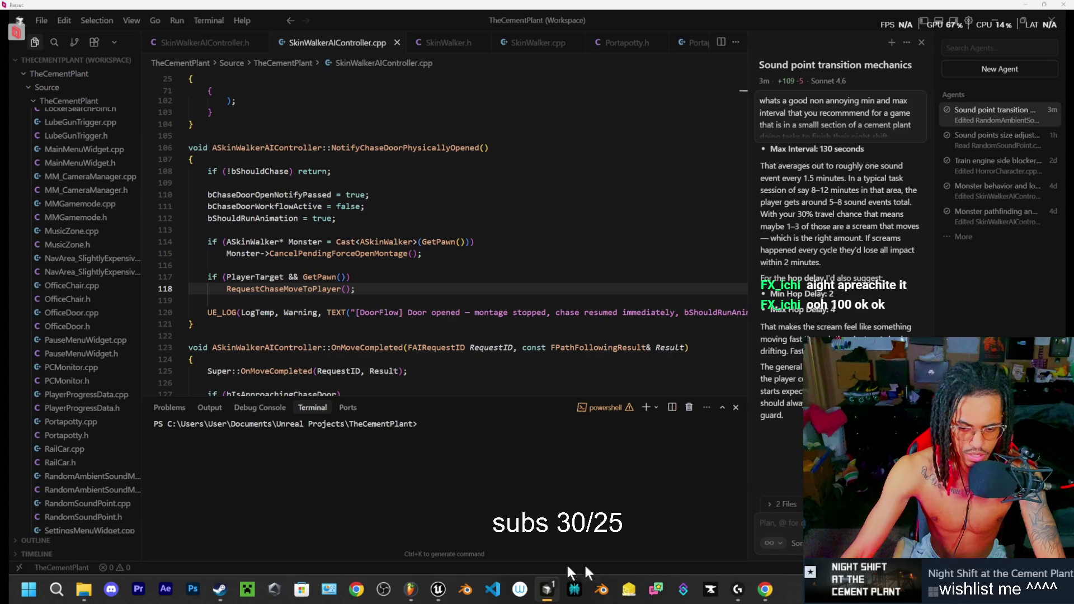
pyautogui.click(765, 589)
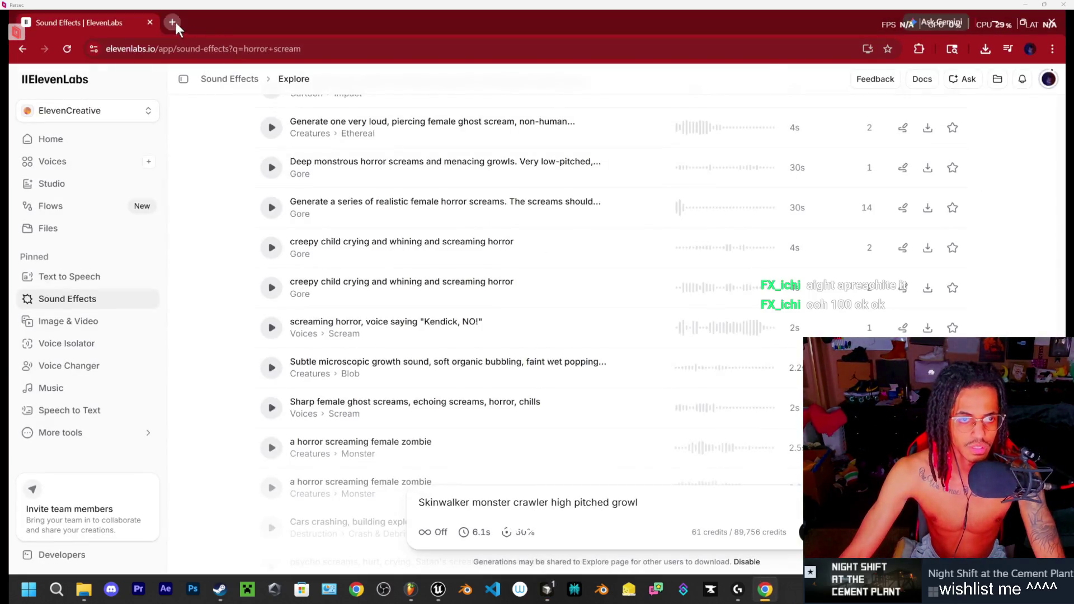
# Step: Google 'is it still 100 to put a game on steam' and highlight the $1,000 refund threshold
pyautogui.click(173, 22)
pyautogui.write('is it still 100 to pu')
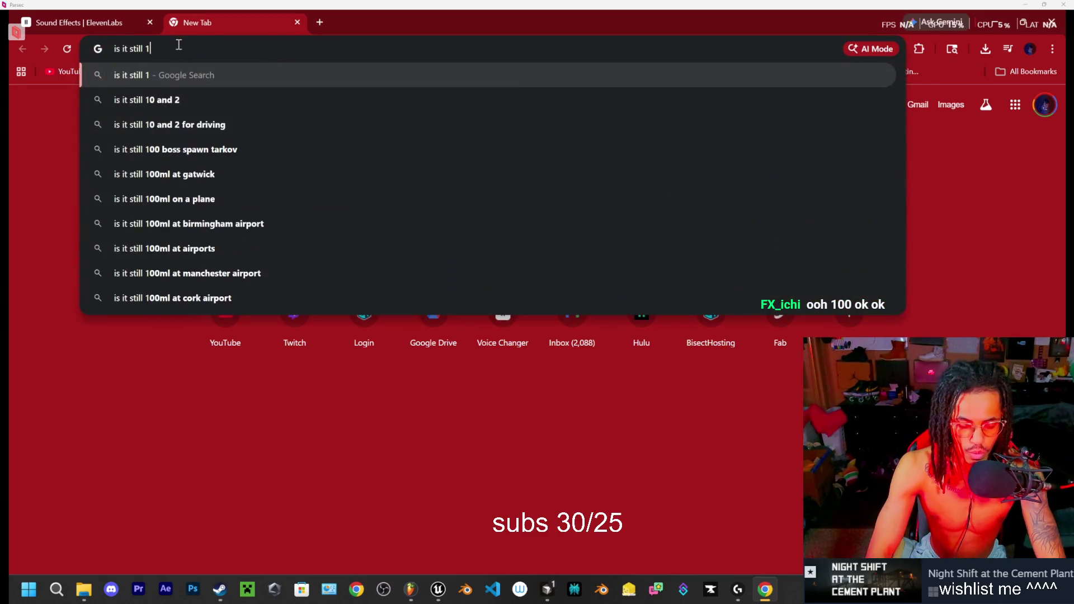
pyautogui.write('t a game on steam')
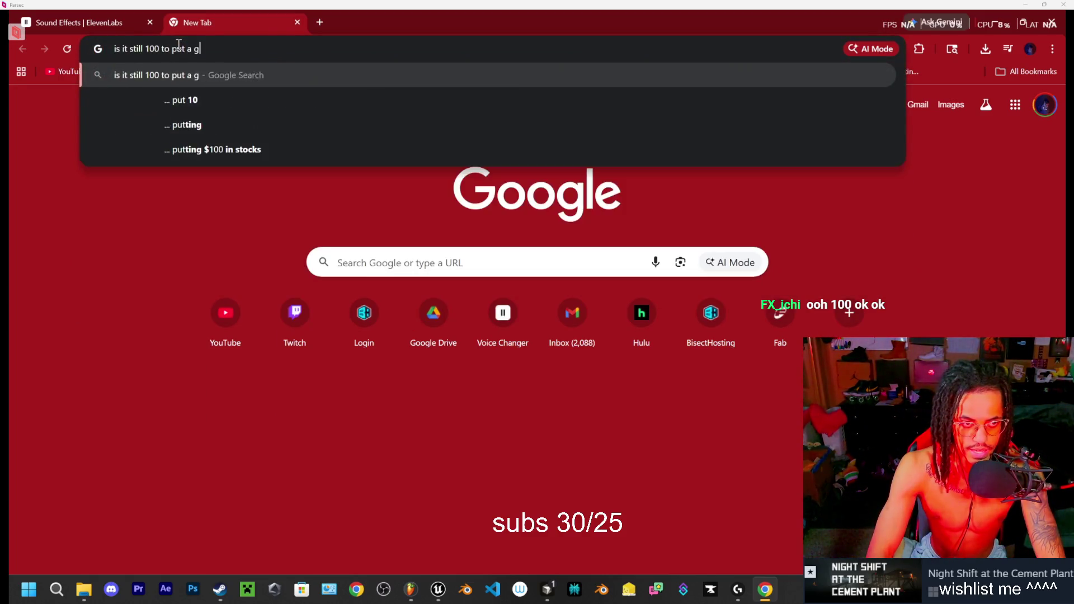
pyautogui.press('Return')
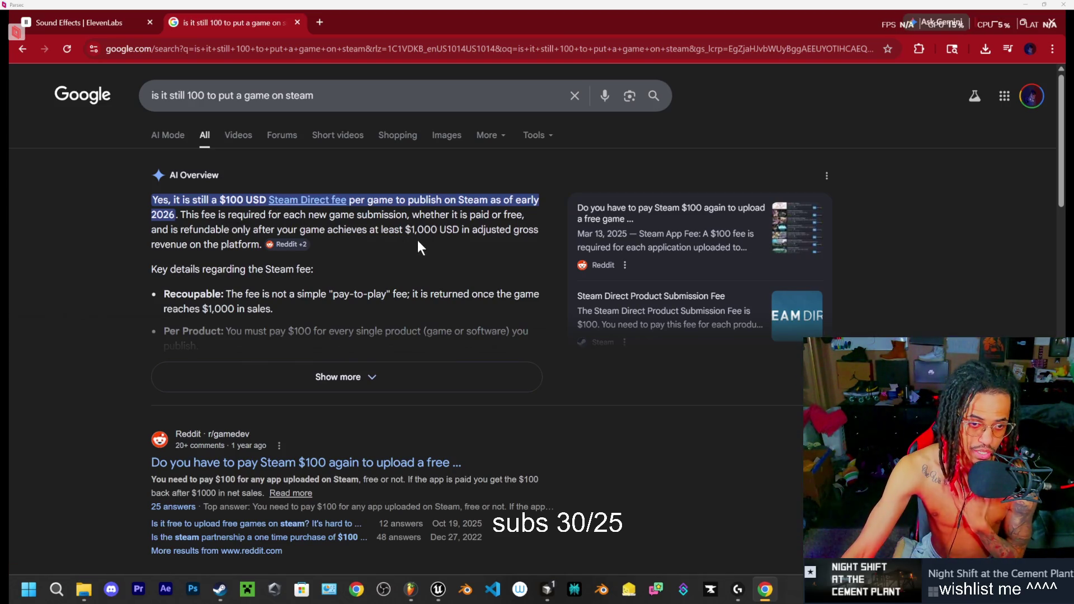
pyautogui.moveTo(405, 229); pyautogui.dragTo(442, 230)
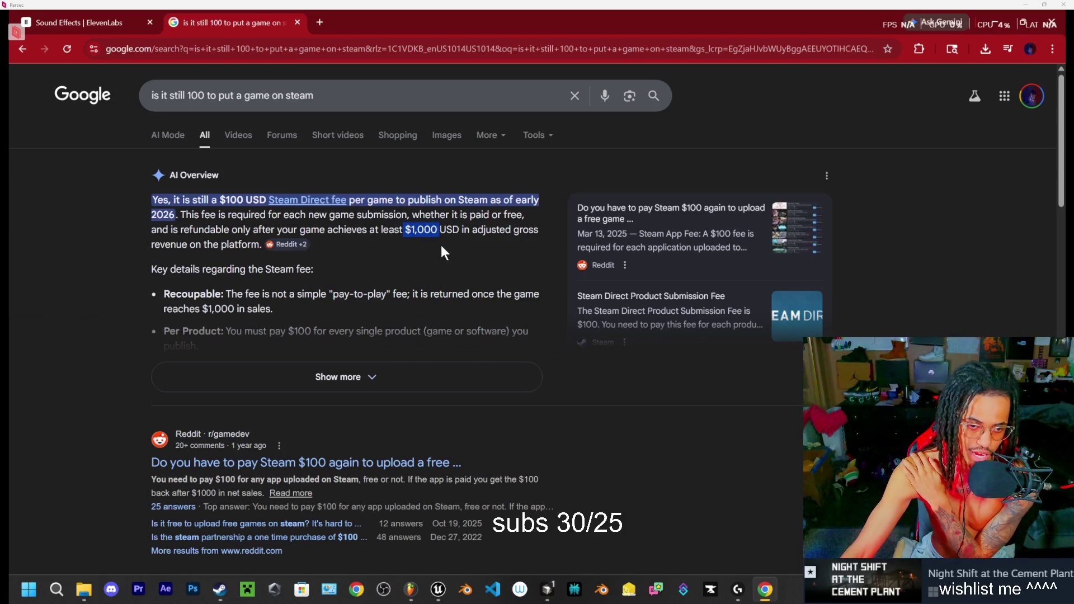
pyautogui.click(340, 250)
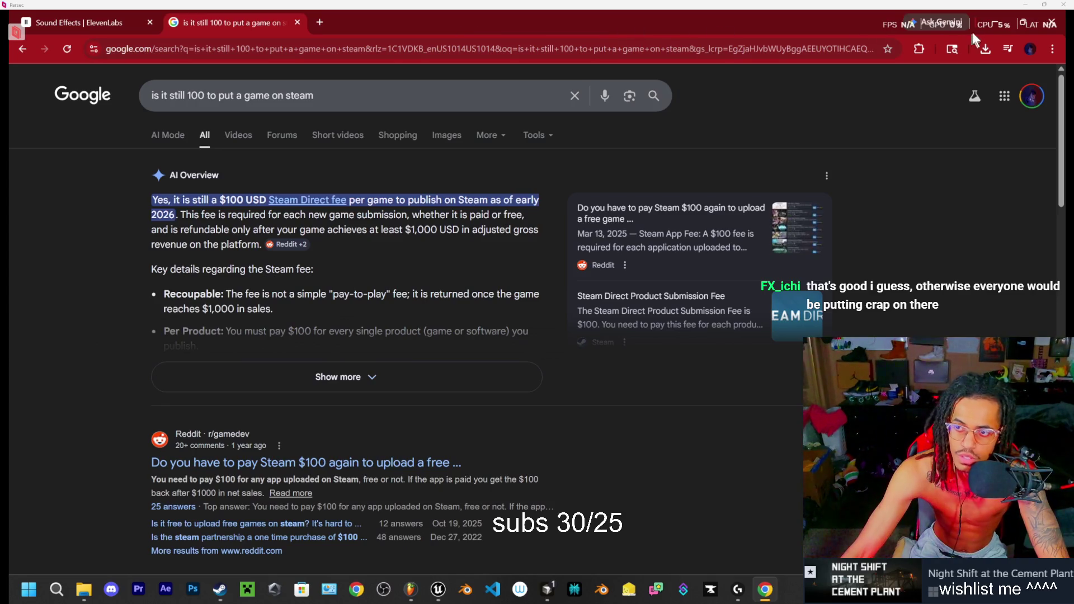
# Step: Close the Google tab, check Cursor briefly, and open a fresh tab beside ElevenLabs
pyautogui.click(298, 22)
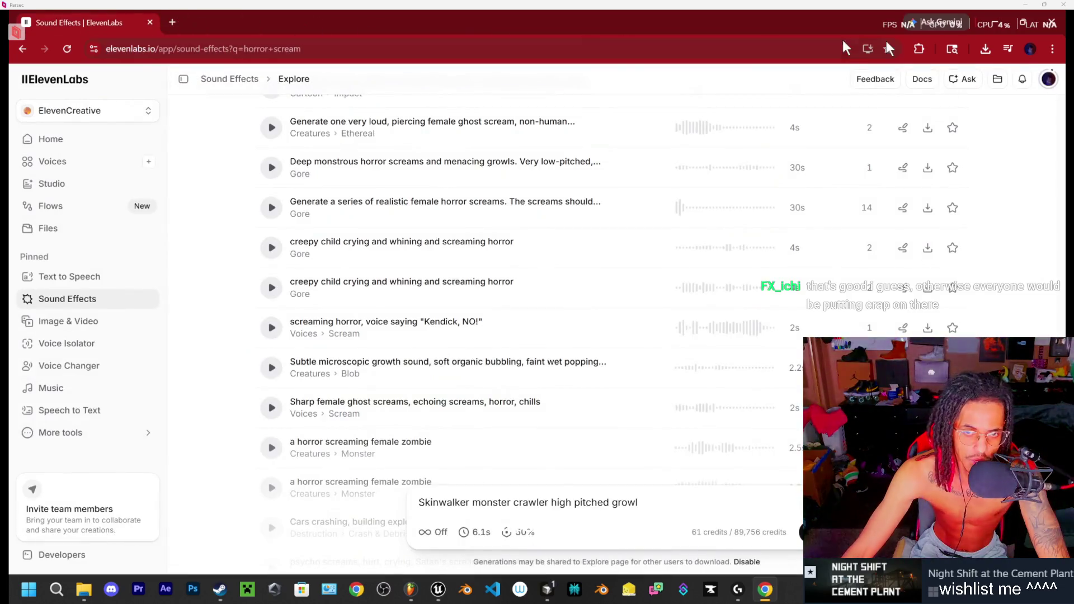
pyautogui.click(989, 23)
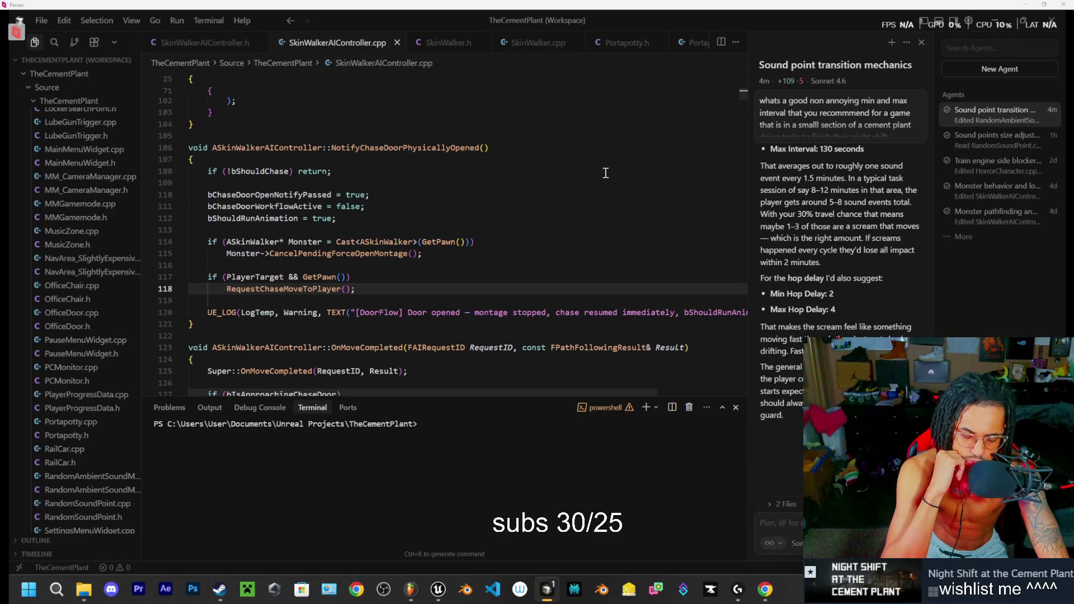
pyautogui.click(766, 590)
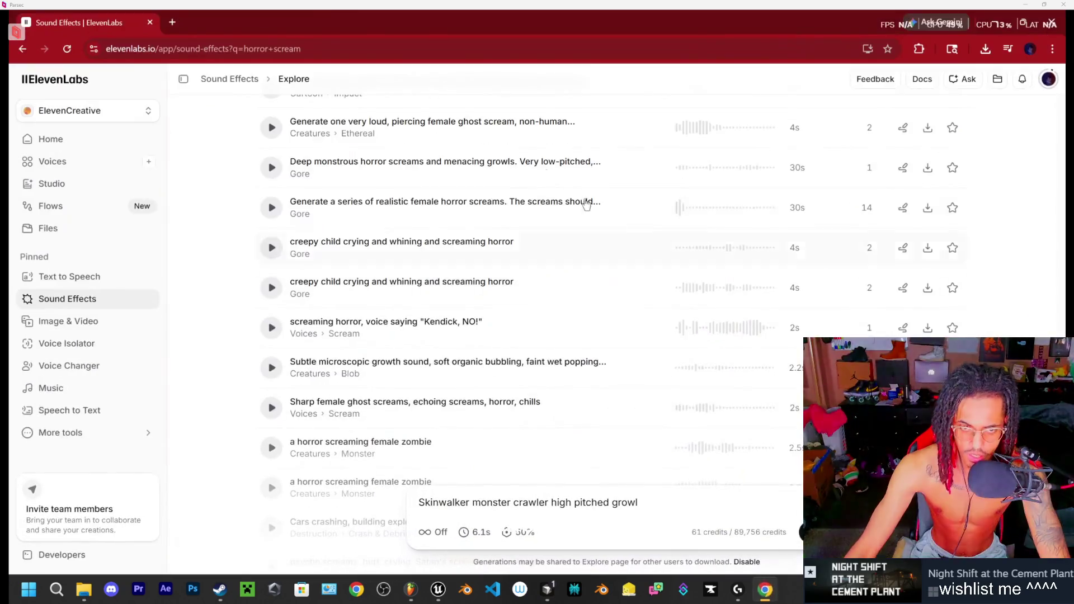
pyautogui.click(178, 23)
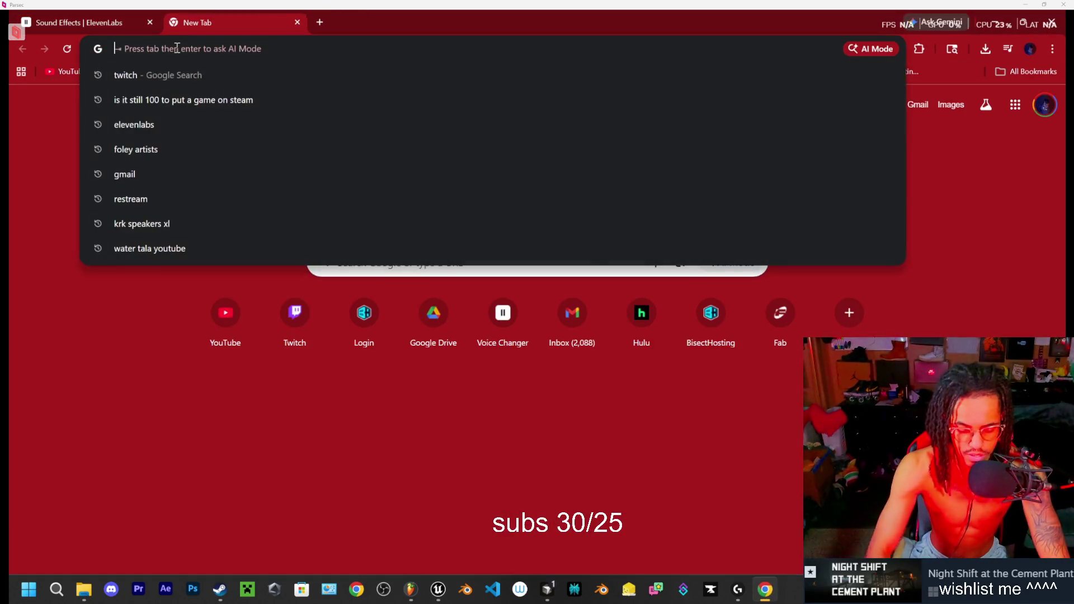
# Step: Go to Fab's limited-time free page and add the free Stone Golem to the cart
pyautogui.write('fab')
pyautogui.press('Return')
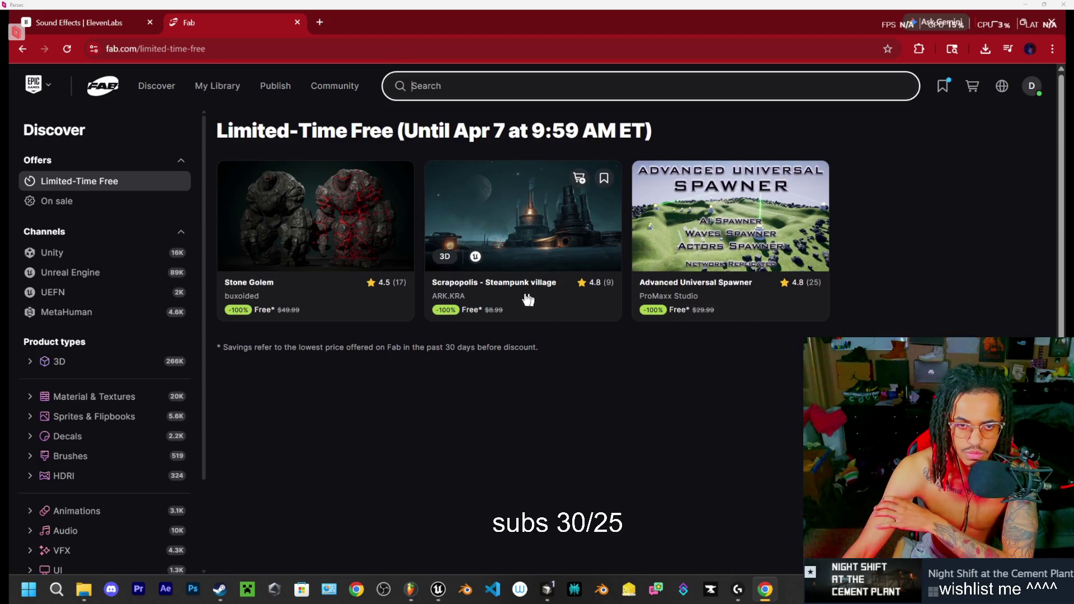
pyautogui.click(339, 293)
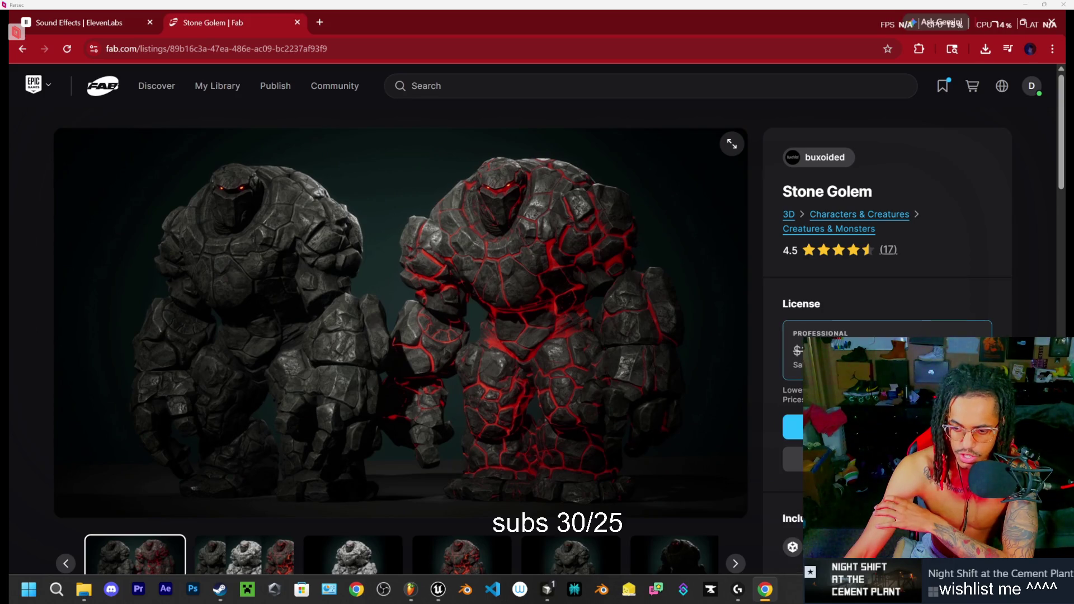
pyautogui.click(796, 425)
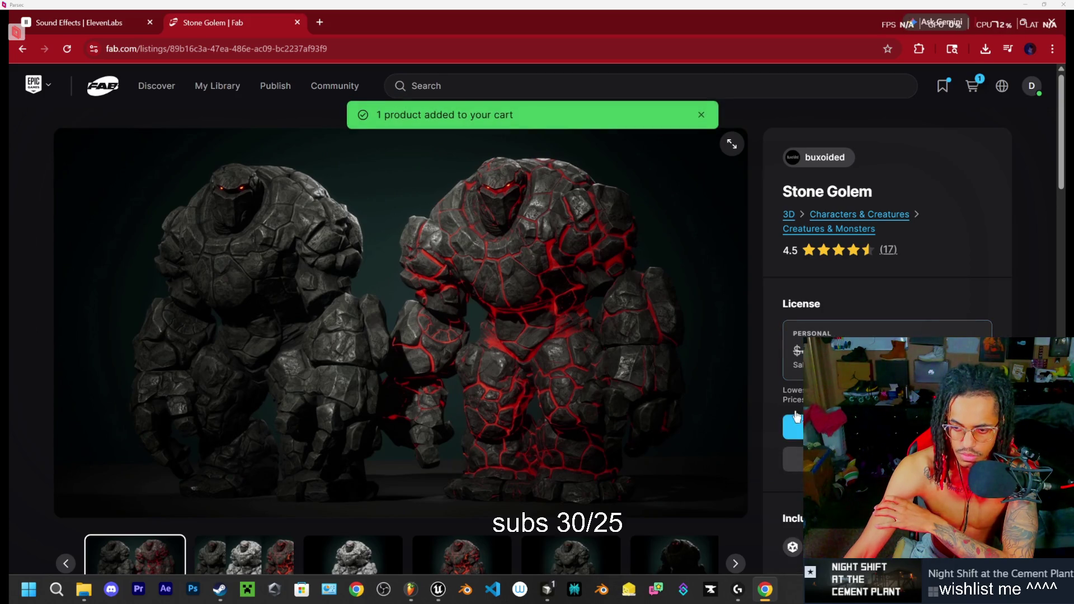
# Step: Check My Library and Discover, then open Scrapopolis - Steampunk village from Limited-Time Free offers
pyautogui.click(216, 94)
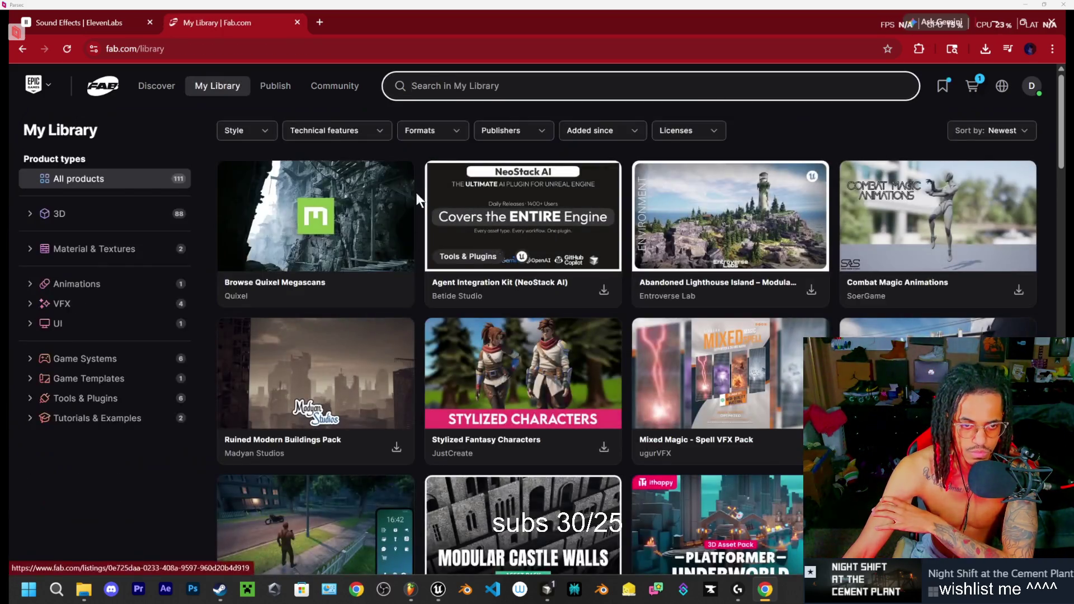
pyautogui.click(155, 93)
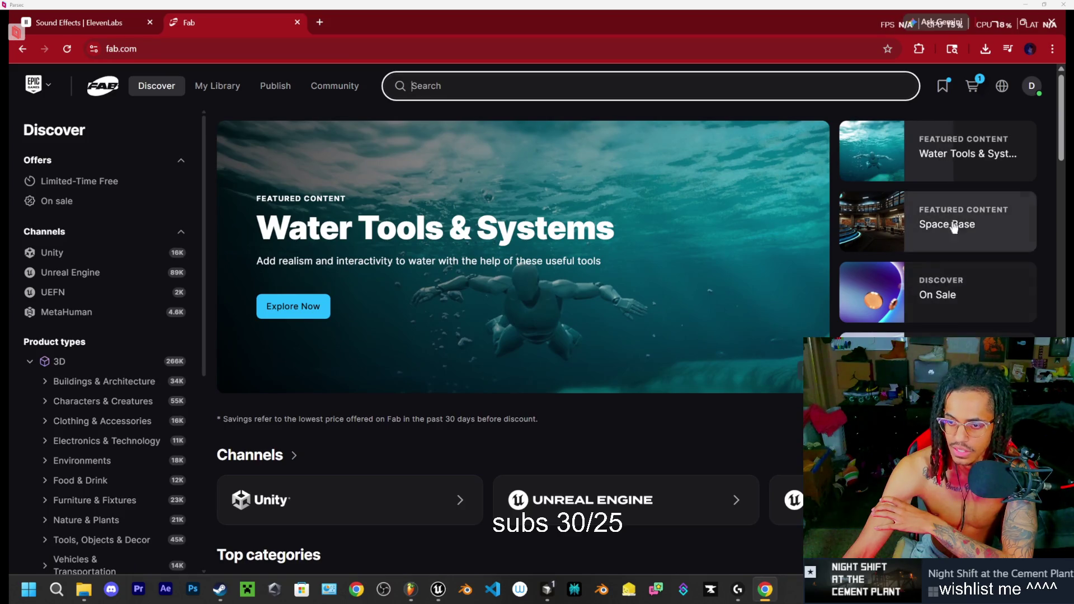
pyautogui.click(79, 180)
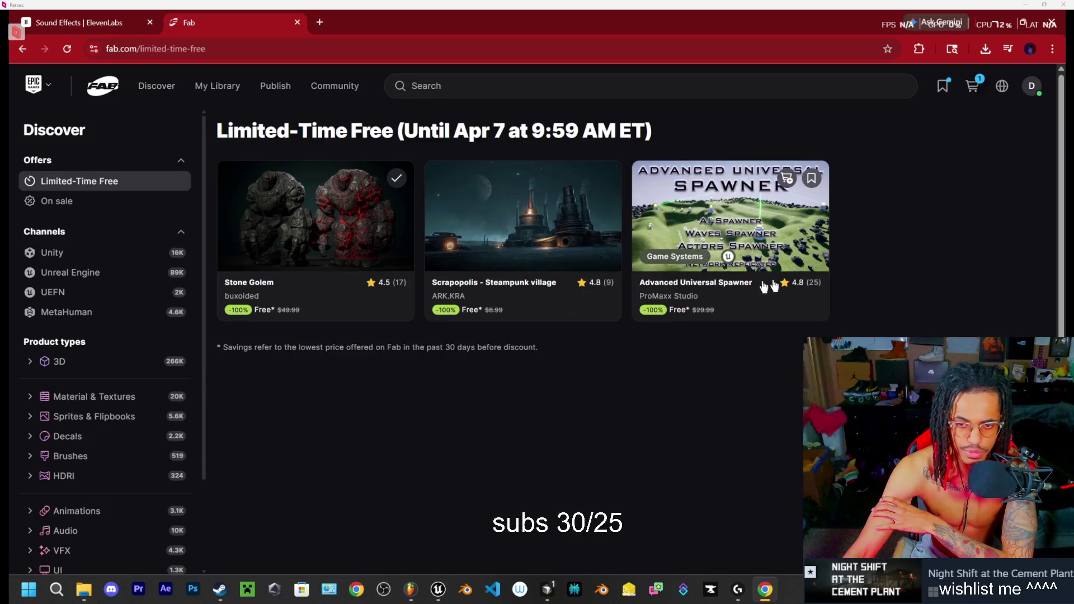
pyautogui.click(516, 296)
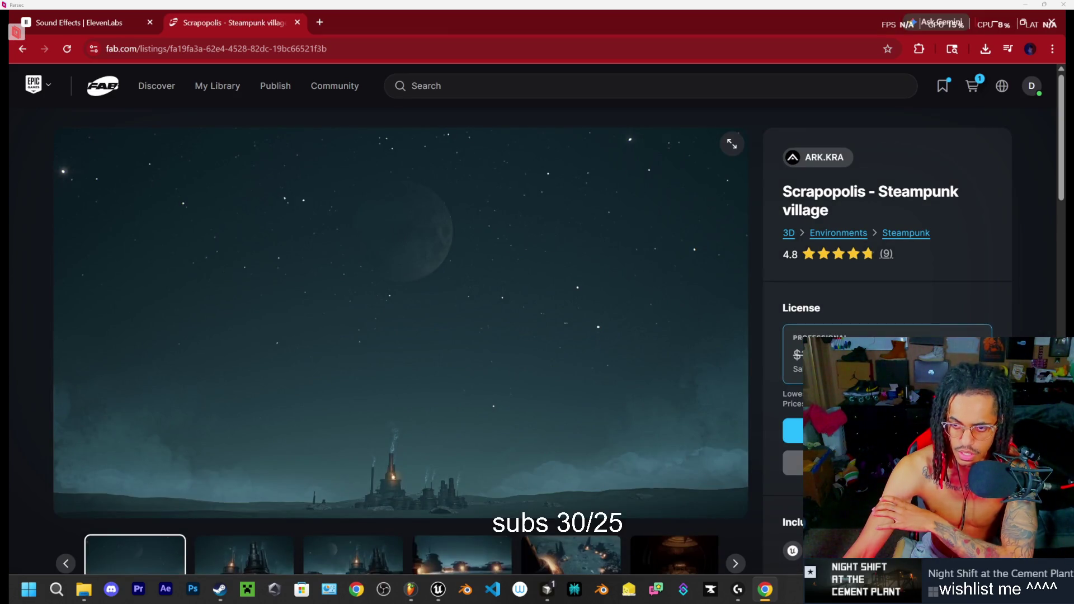
# Step: Flip through the Scrapopolis gallery images, including Architecture, Props and Materials
pyautogui.scroll(-1, 566, 398)
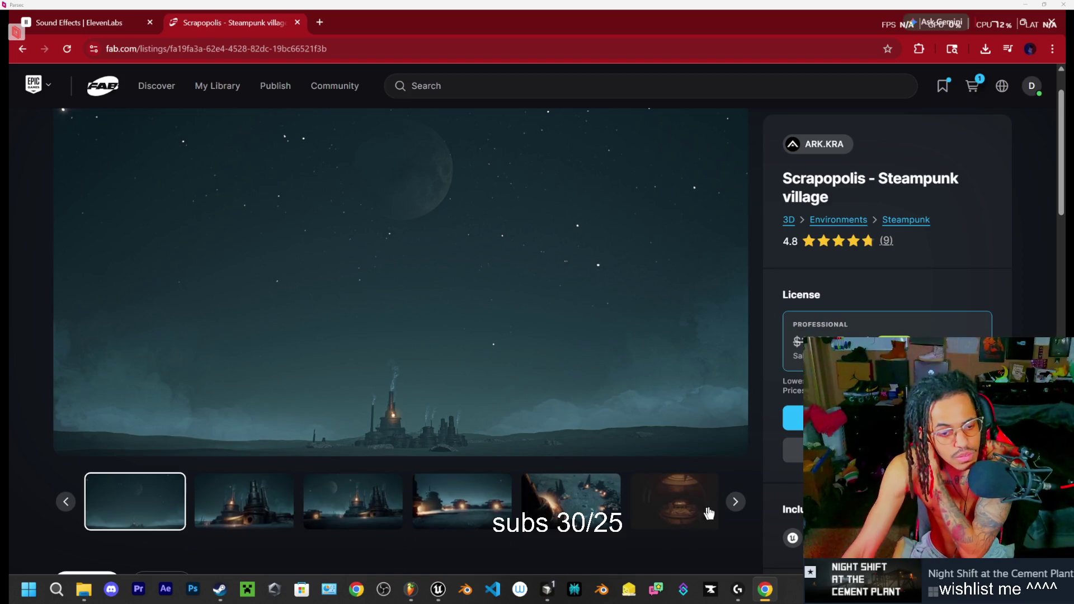
pyautogui.click(709, 513)
pyautogui.click(736, 503)
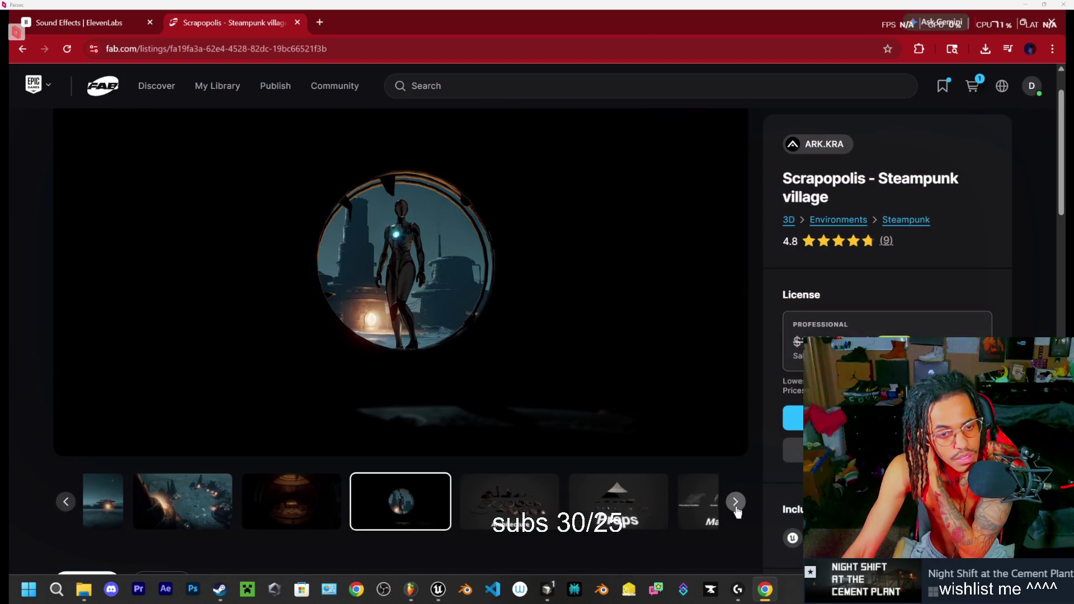
pyautogui.click(736, 503)
pyautogui.click(735, 503)
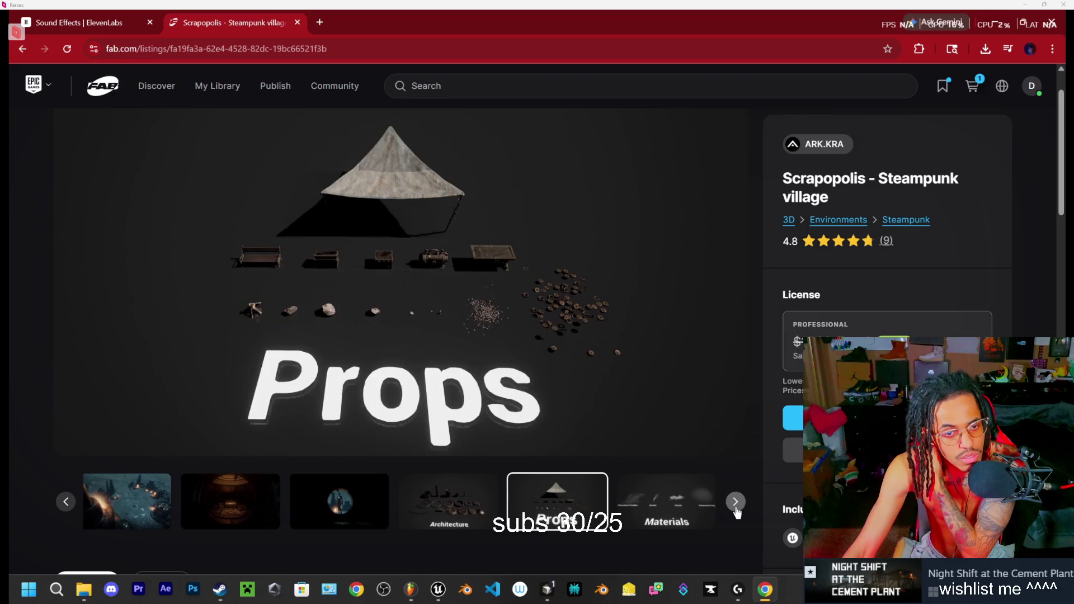
pyautogui.click(736, 509)
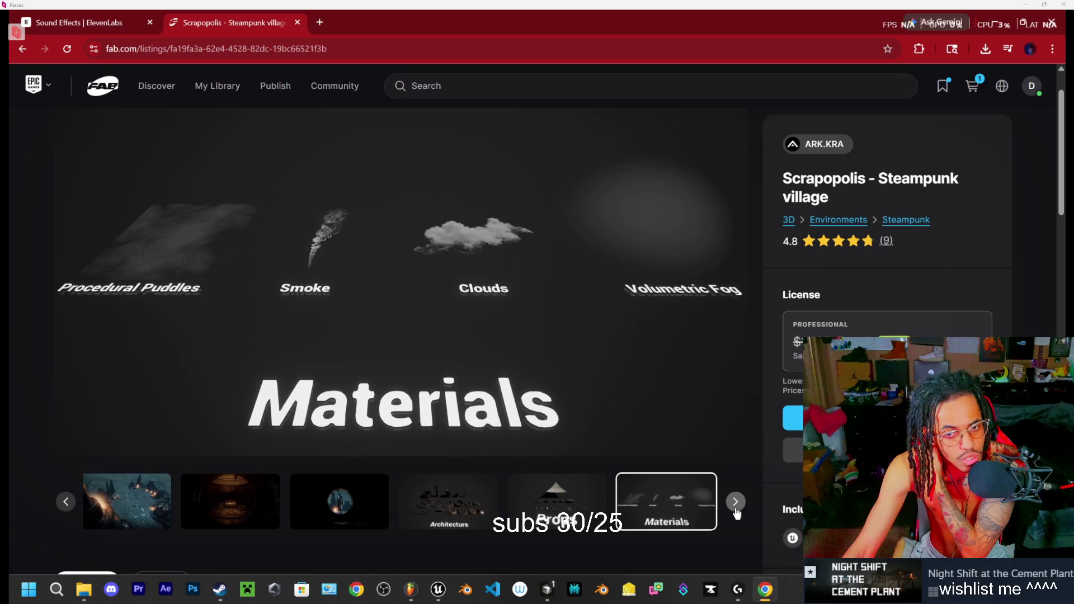
pyautogui.click(736, 504)
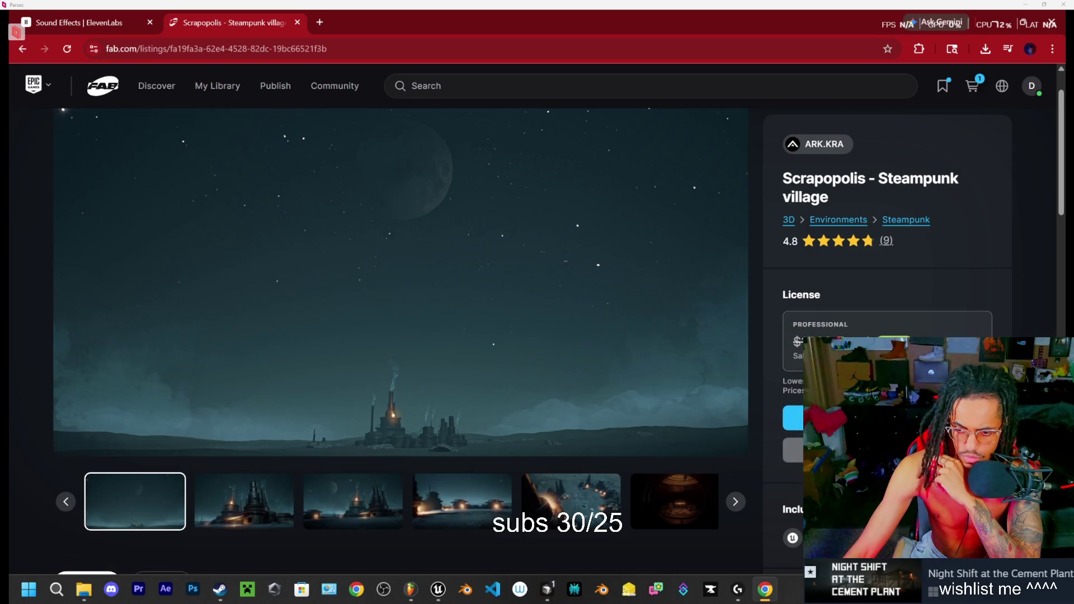
# Step: Add Scrapopolis to the cart under a Personal license, then open the Advanced Universal Spawner listing
pyautogui.click(887, 341)
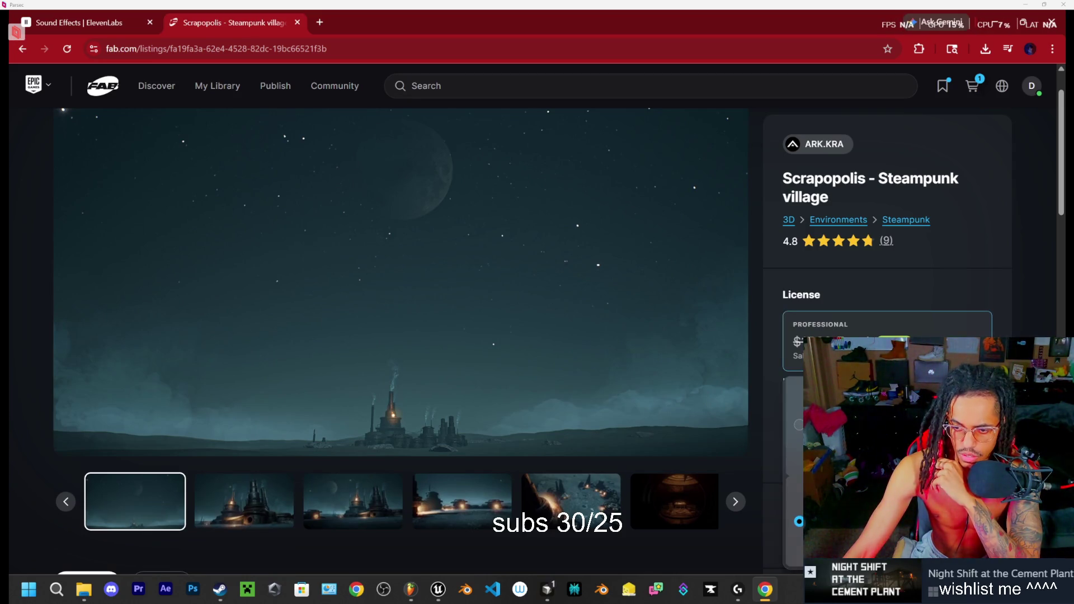
pyautogui.click(799, 425)
pyautogui.click(793, 418)
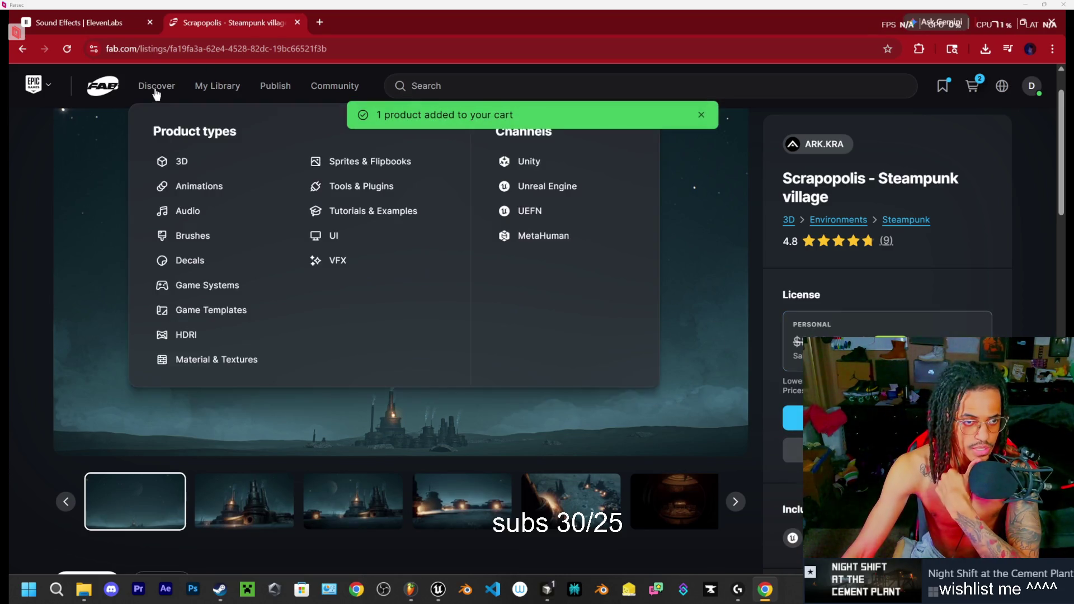
pyautogui.click(156, 85)
pyautogui.click(845, 336)
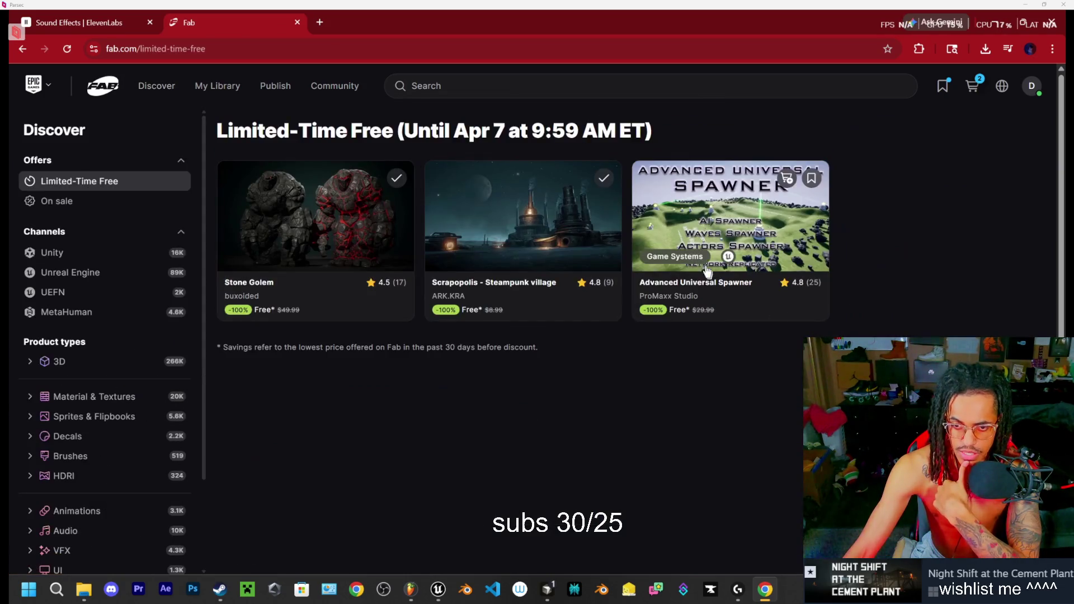
pyautogui.click(721, 205)
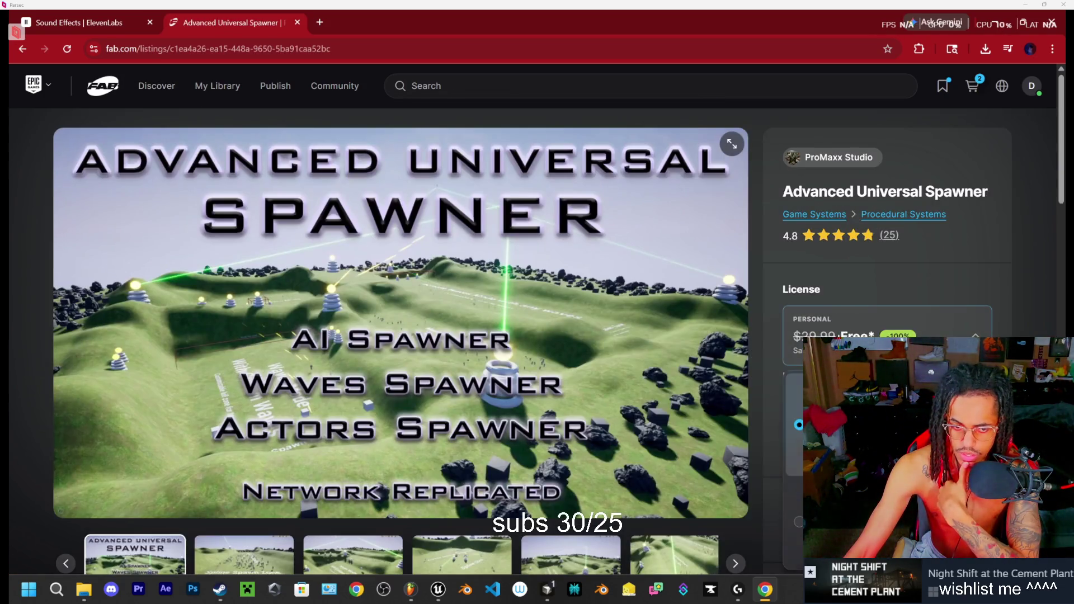
# Step: Add Advanced Universal Spawner with a Professional license and check out all three assets for $0.00
pyautogui.click(799, 522)
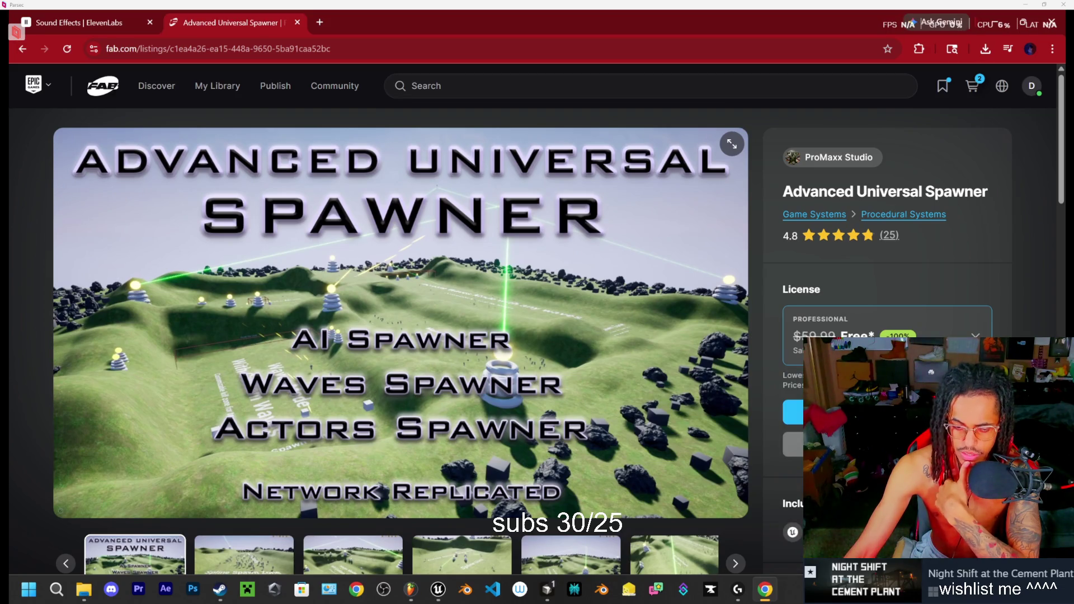
pyautogui.click(889, 412)
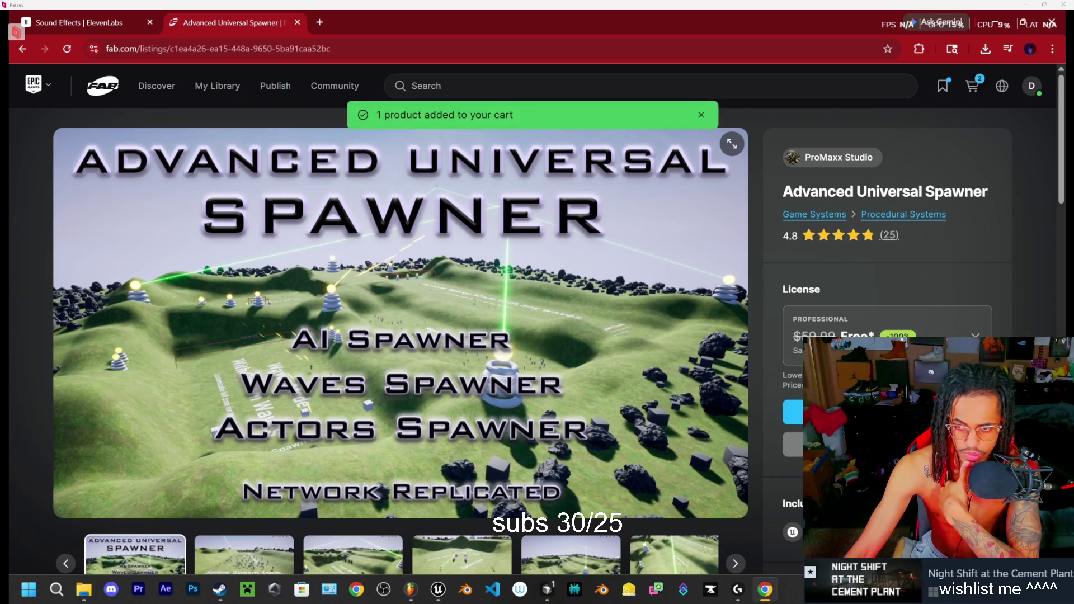
pyautogui.click(972, 86)
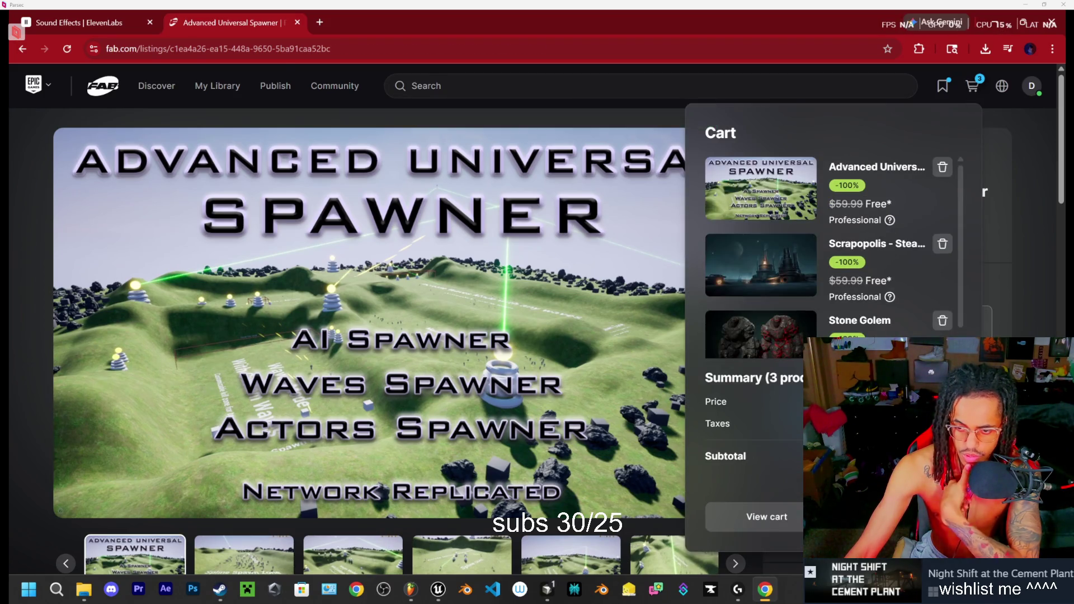
pyautogui.click(898, 517)
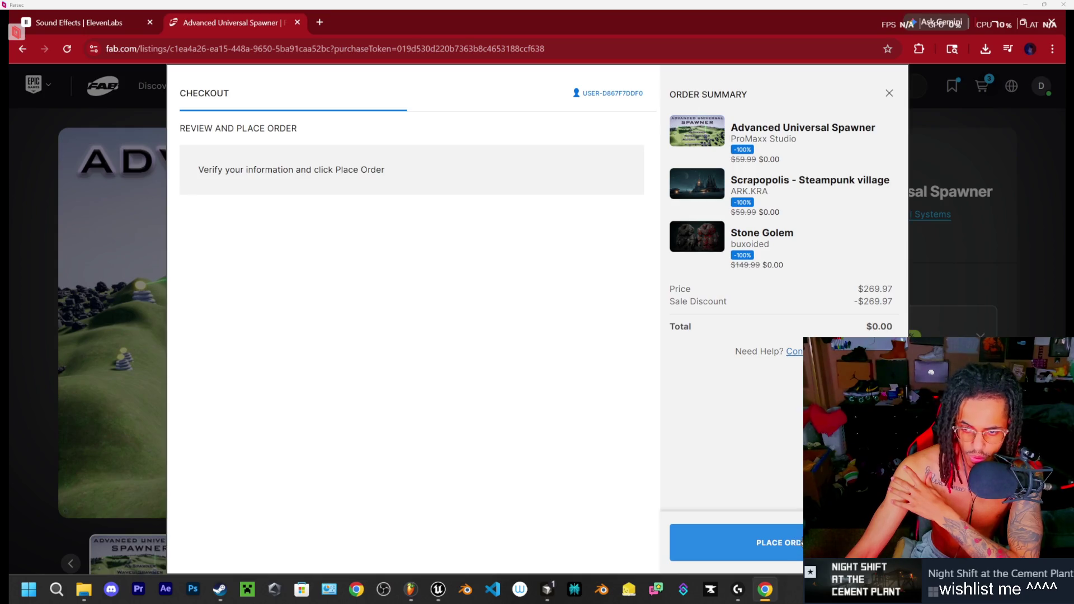
pyautogui.click(733, 541)
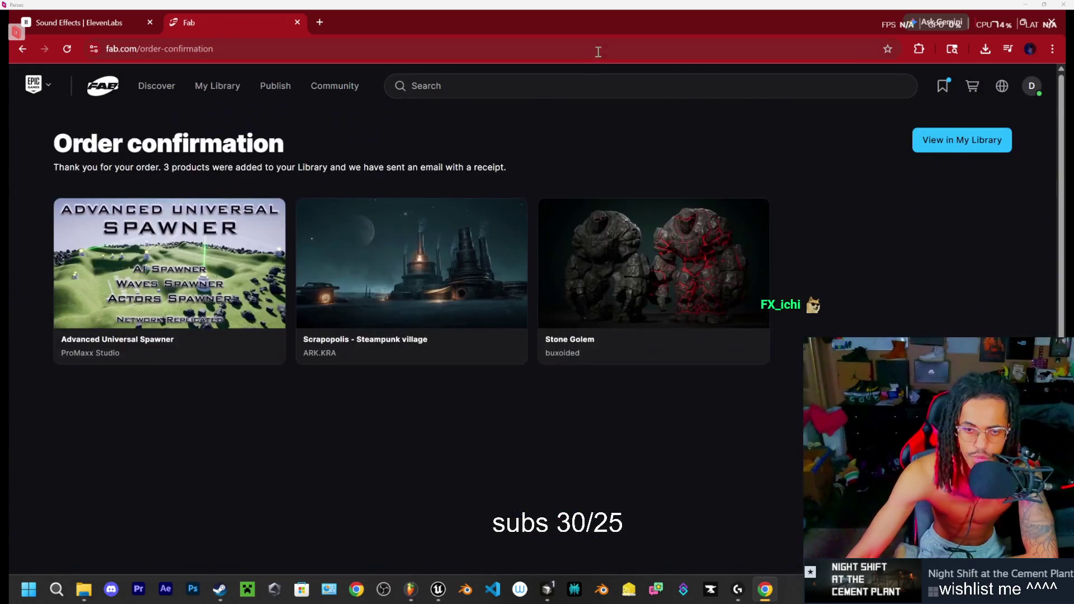
# Step: Close the Fab tab, minimize Chrome, and scroll Cursor's chat to the 50–130 second interval advice
pyautogui.click(297, 22)
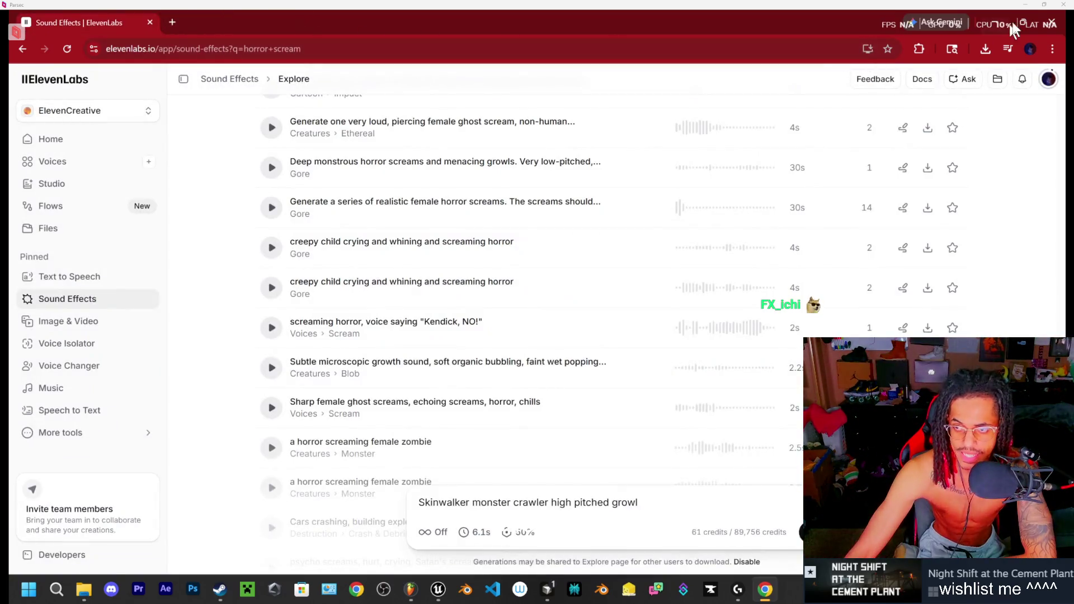
pyautogui.click(998, 21)
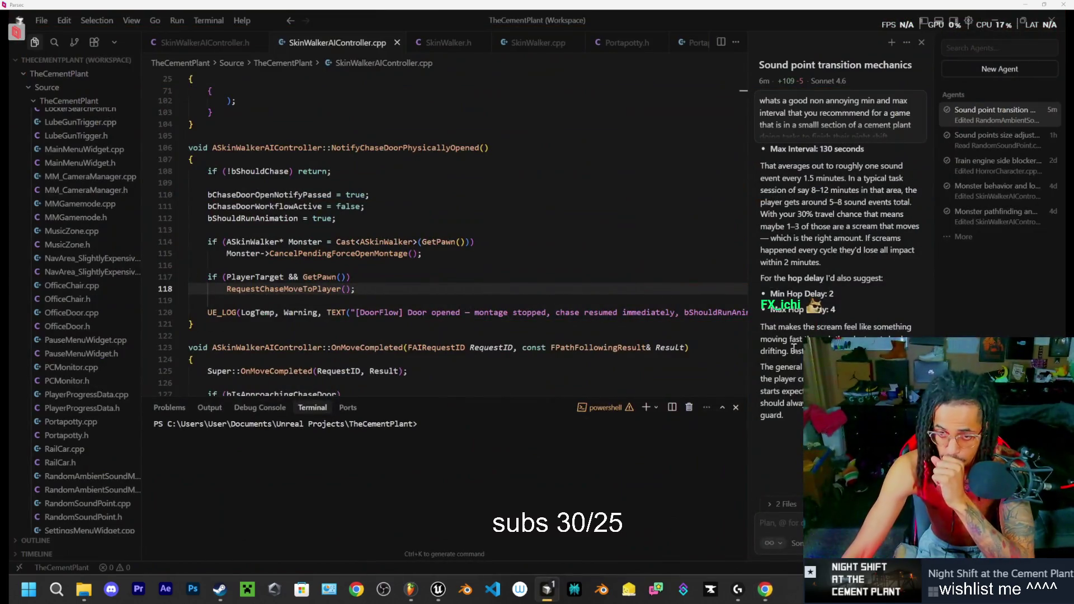
pyautogui.scroll(3, 816, 291)
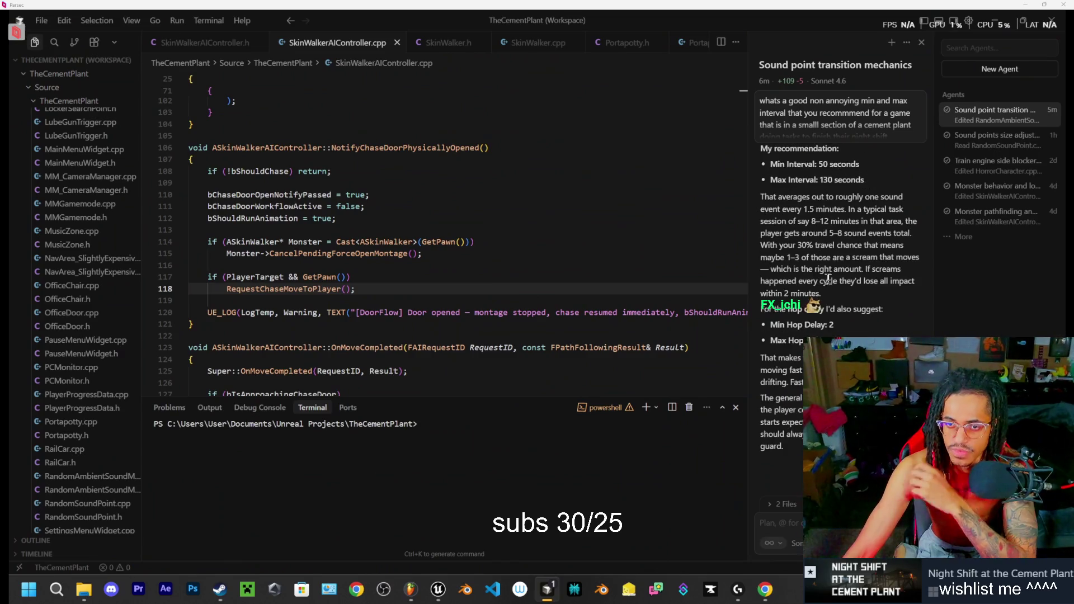
pyautogui.scroll(2, 805, 270)
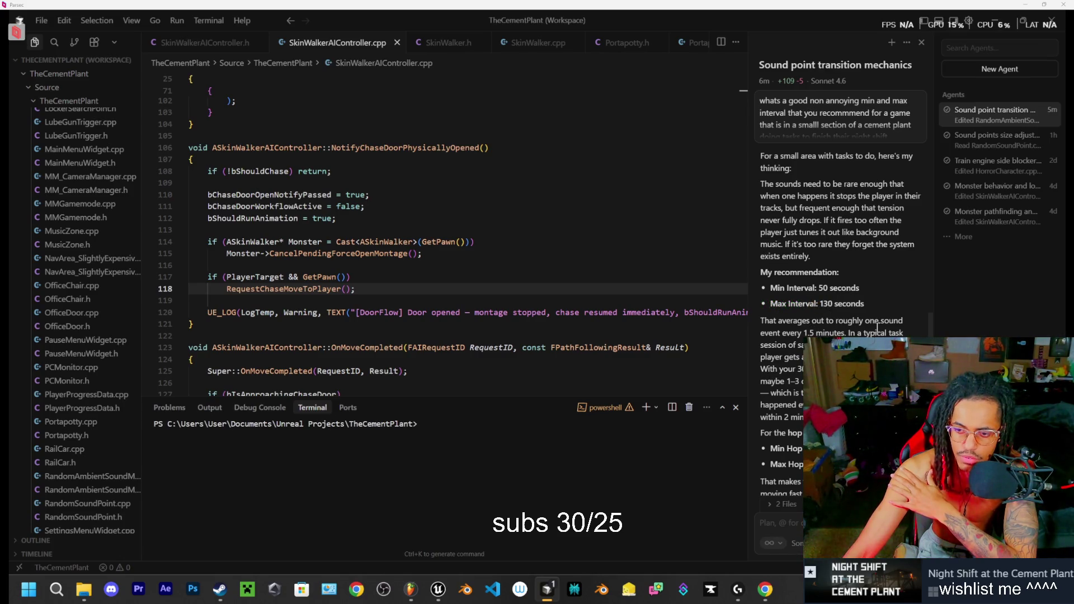
pyautogui.scroll(-1, 806, 338)
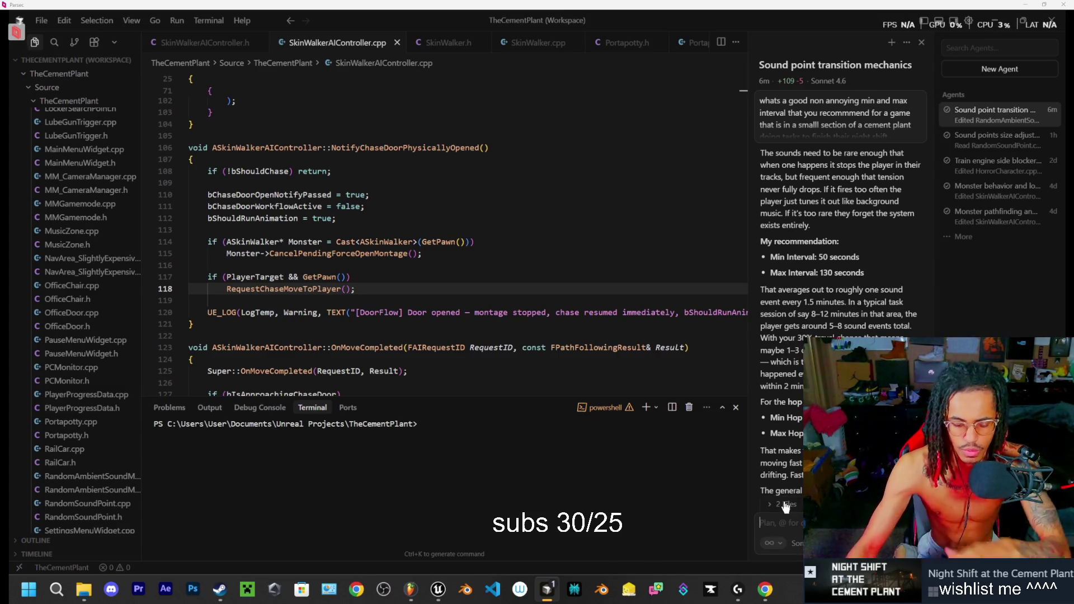
# Step: Ask the Cursor agent about minimum sound intervals for 30–60 minute play sessions
pyautogui.write('what if there')
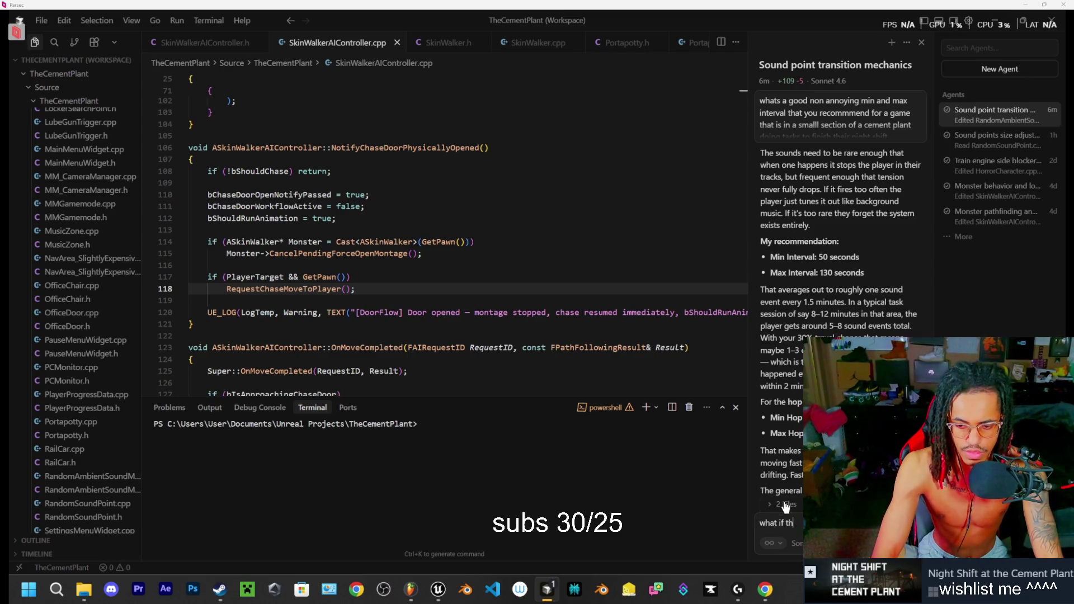
pyautogui.press('BackSpace')
pyautogui.press('BackSpace')
pyautogui.write('yr')
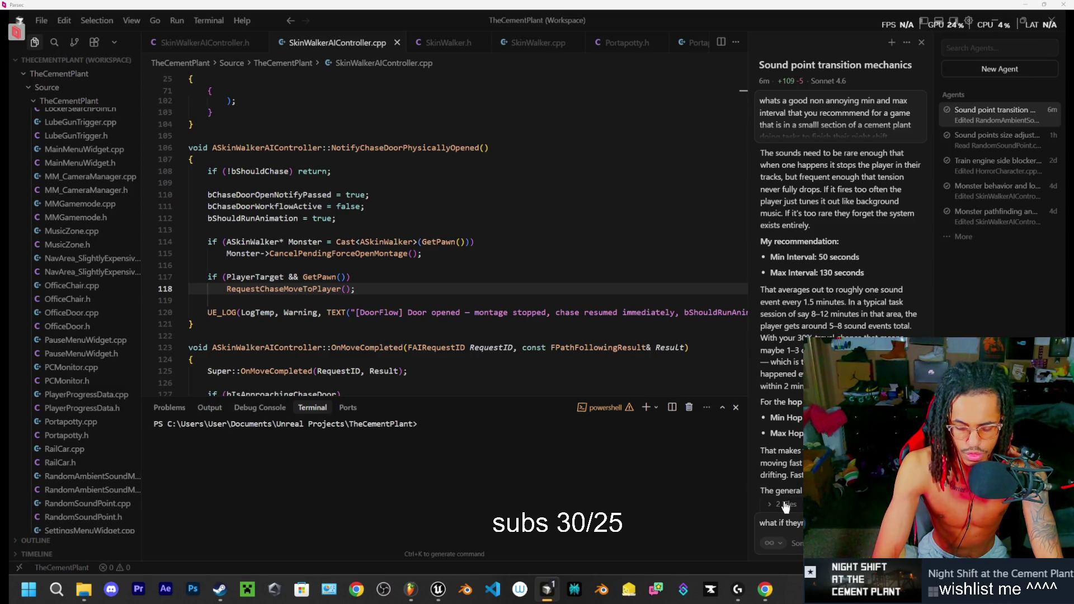
pyautogui.write('mins minum')
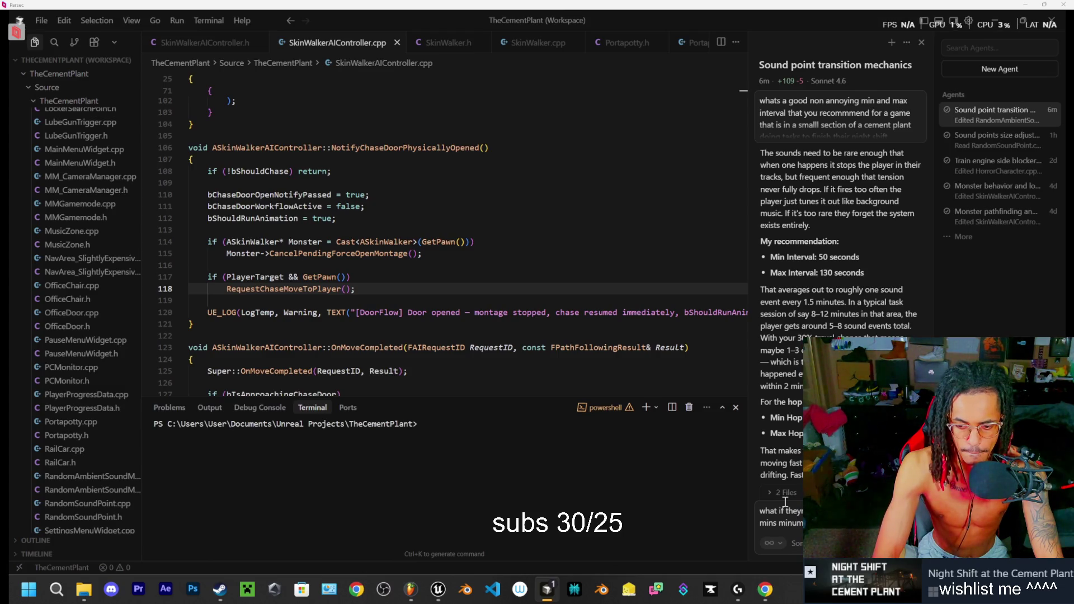
pyautogui.press('Return')
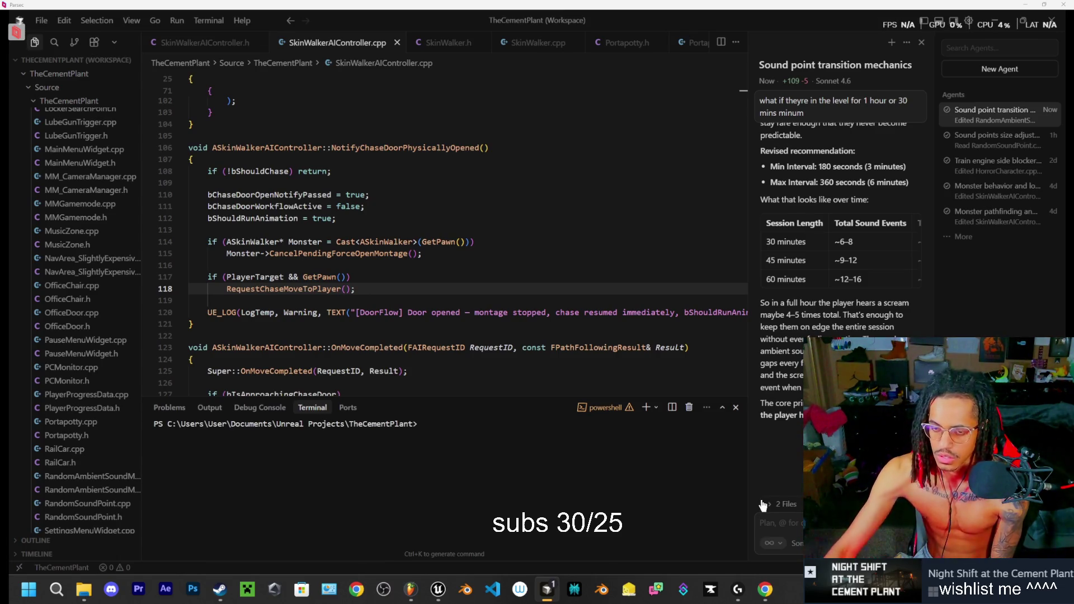
pyautogui.scroll(3, 806, 252)
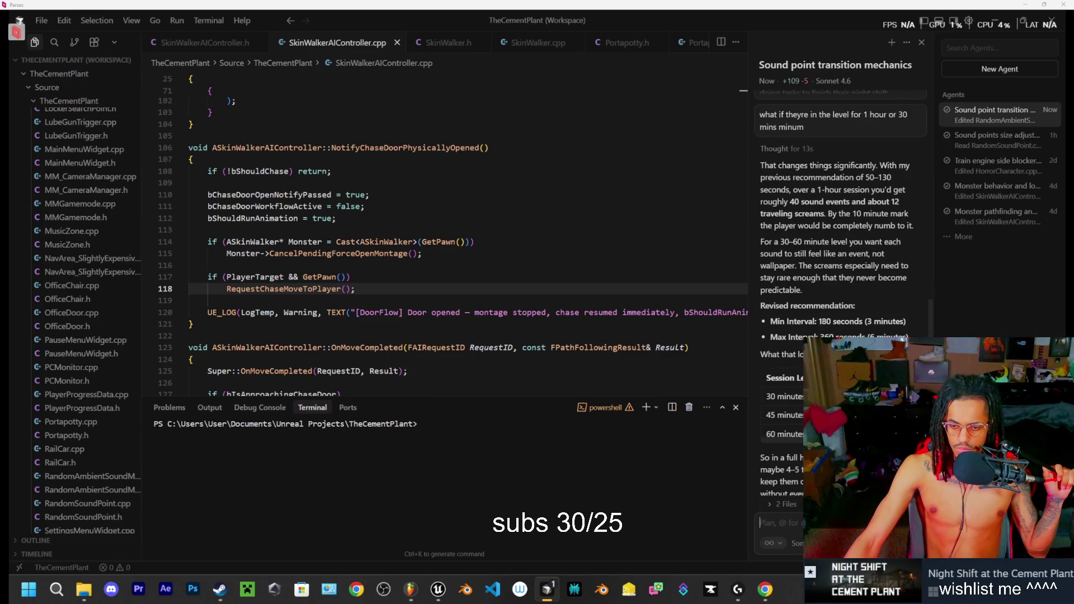
pyautogui.hscroll(5, 782, 375)
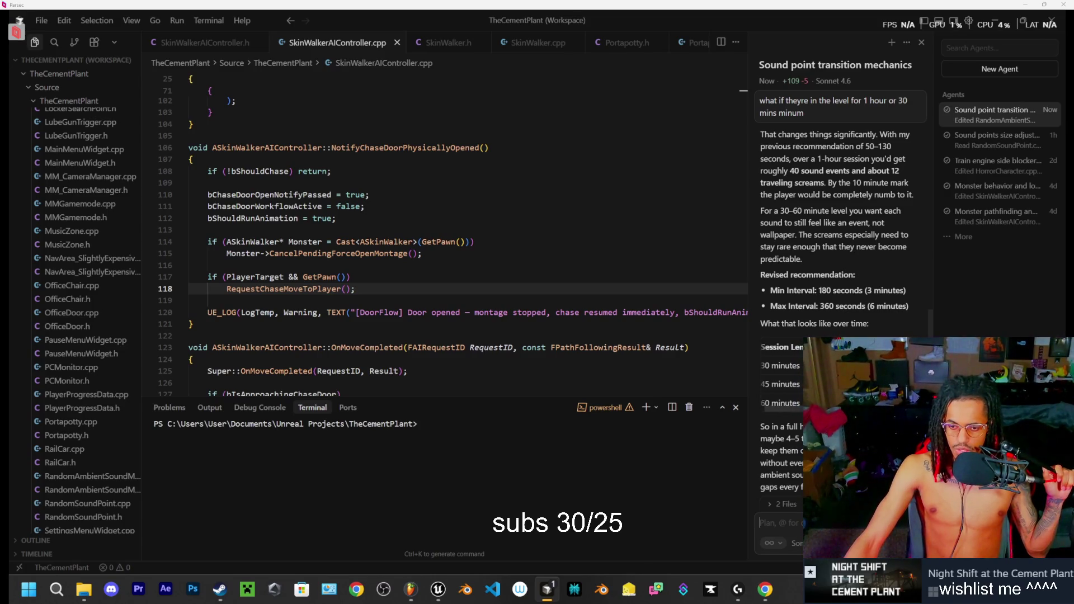
pyautogui.hscroll(3, 782, 375)
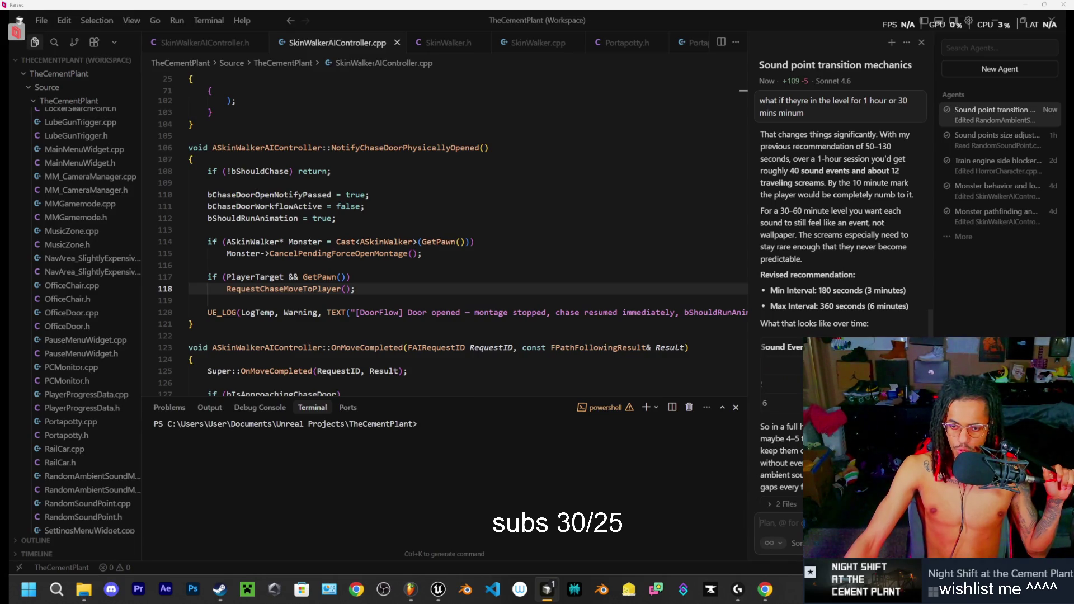
pyautogui.hscroll(-8, 782, 375)
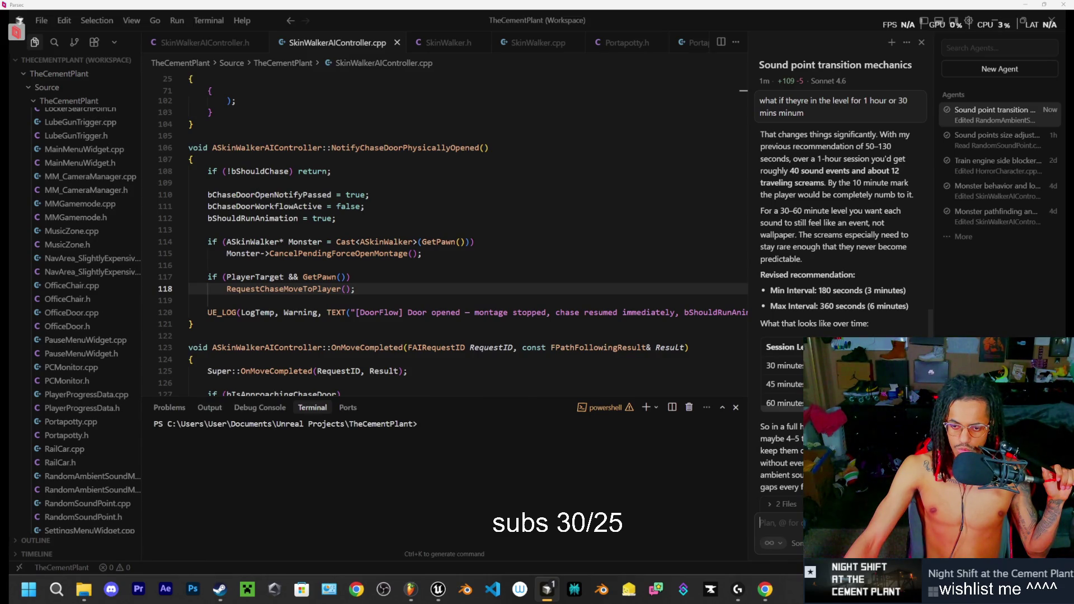
pyautogui.hscroll(3, 783, 375)
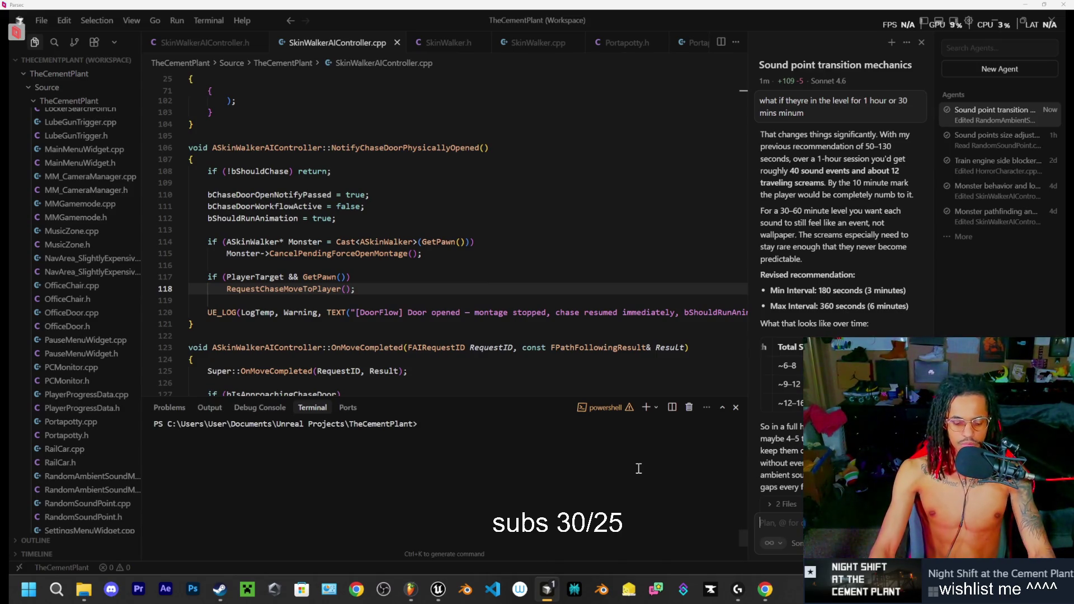
pyautogui.hotkey('ctrl', 'alt', 'F11')
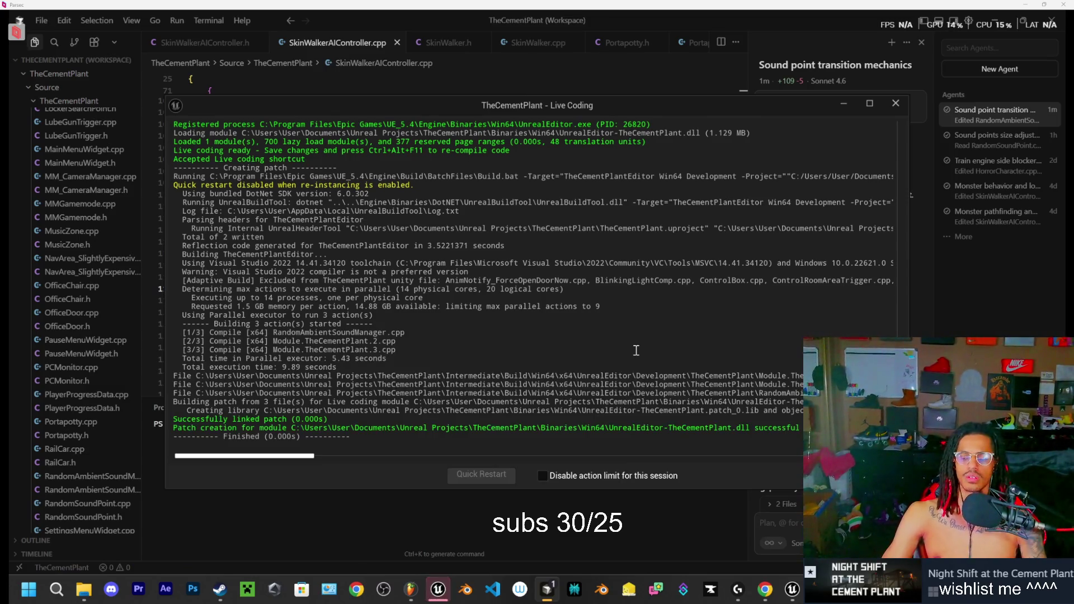
# Step: Close the Live Coding log and select BP_RandomAmbientSoundManager to show its Min and Max Interval
pyautogui.click(895, 103)
pyautogui.scroll(-2, 793, 462)
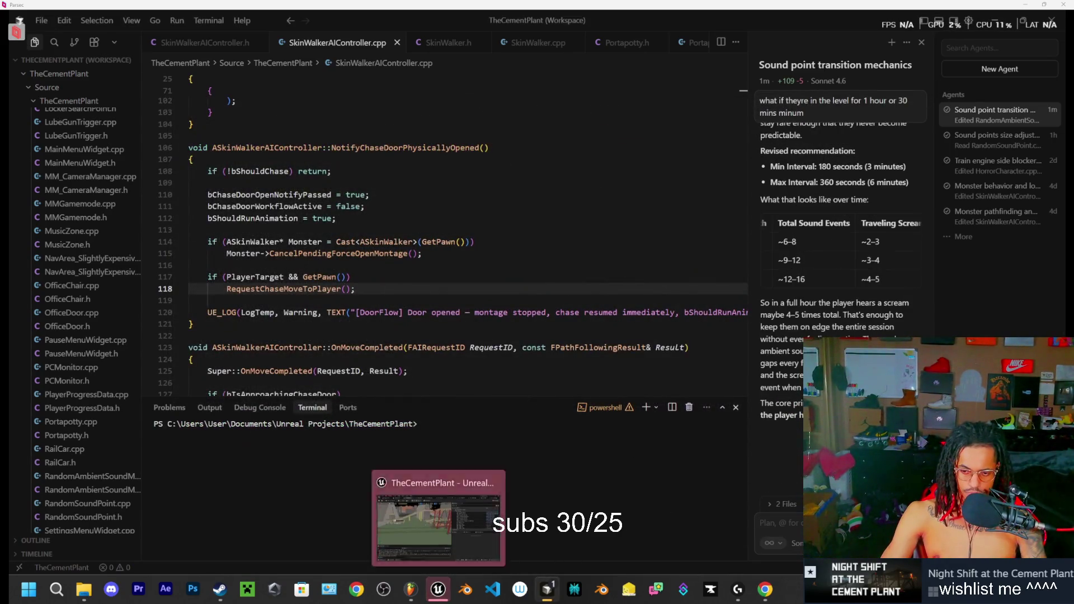
pyautogui.click(438, 589)
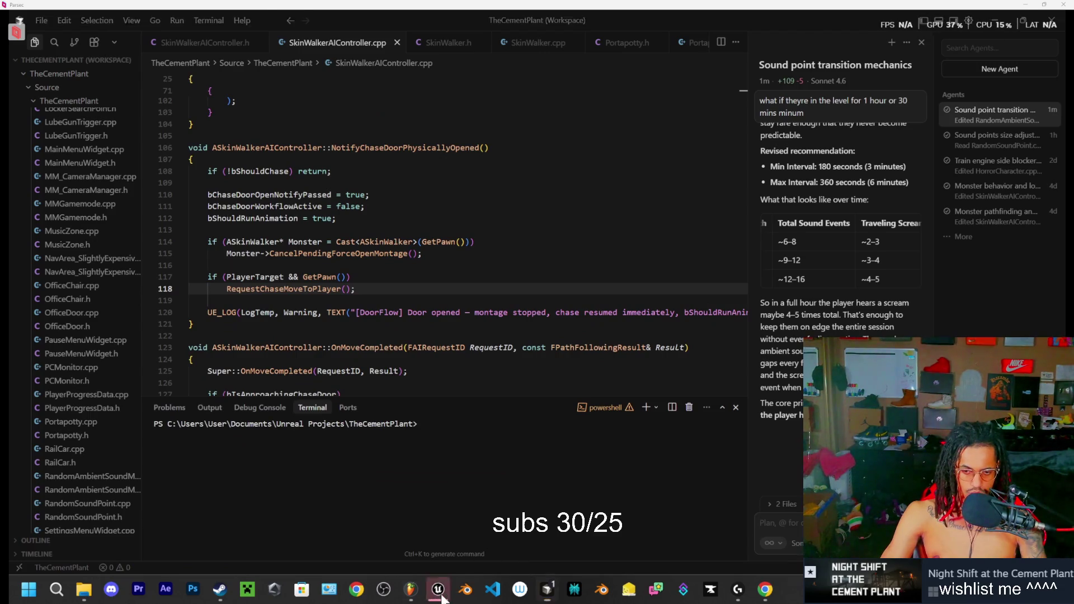
pyautogui.click(547, 592)
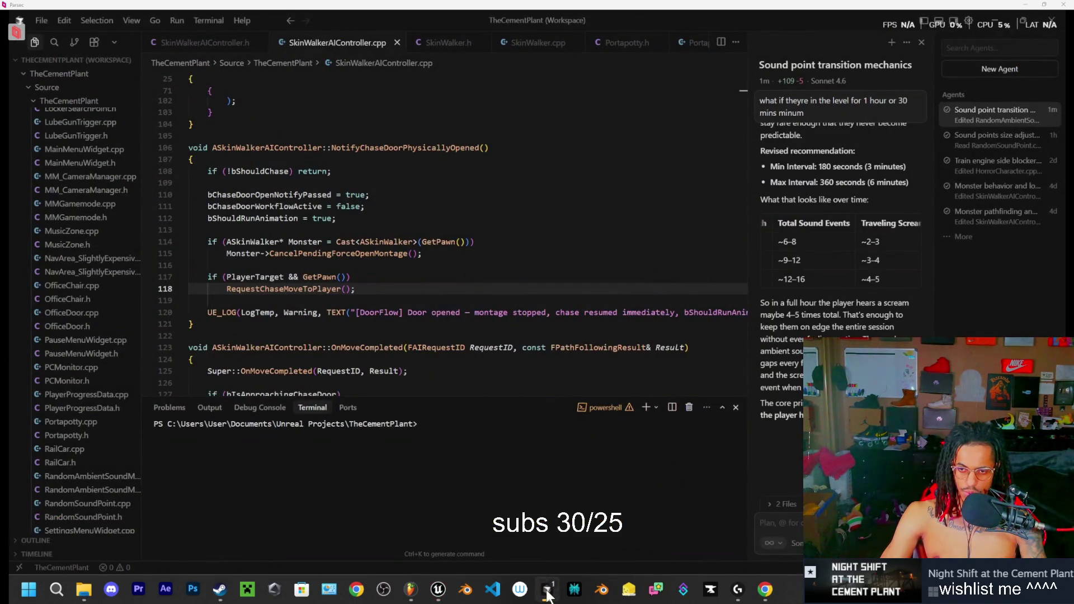
pyautogui.click(547, 591)
pyautogui.scroll(-3, 740, 244)
pyautogui.scroll(5, 753, 238)
pyautogui.click(755, 250)
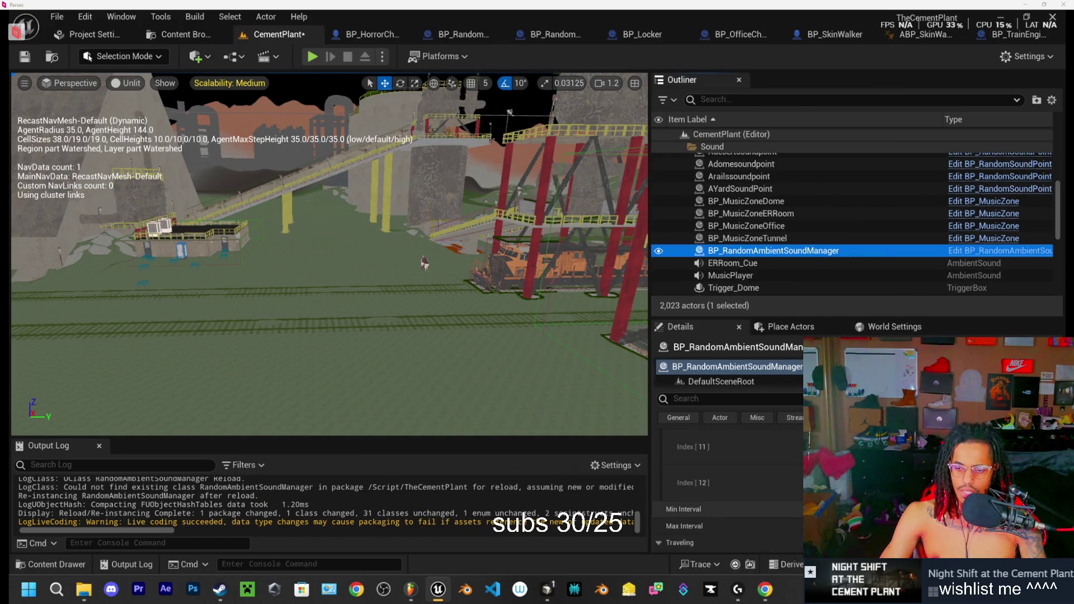
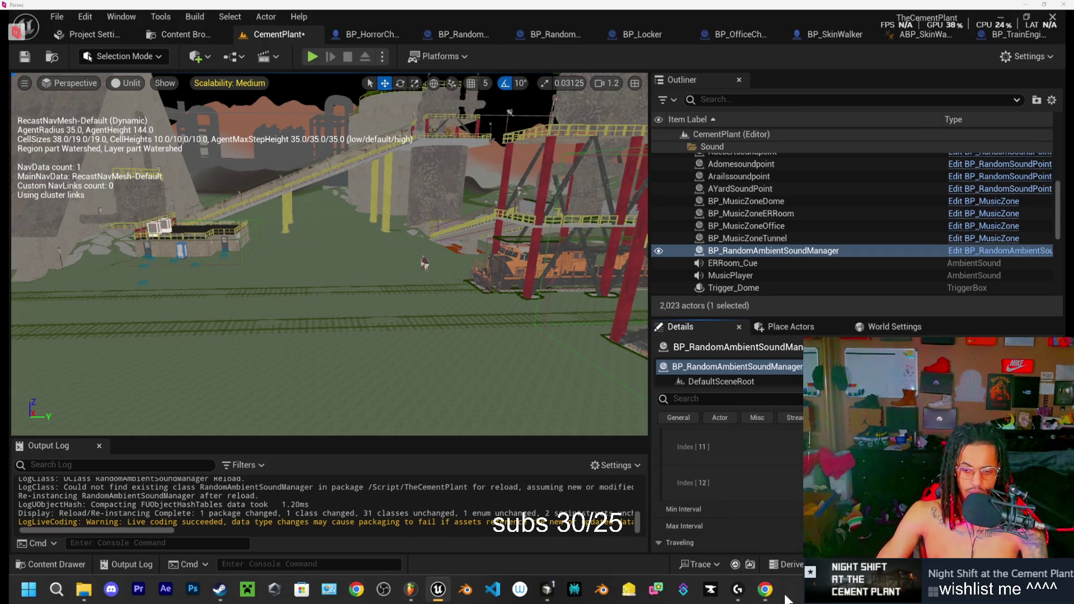
# Step: In a new Chrome tab, search Google Images for 'kai cenat stream' and browse the results
pyautogui.click(766, 589)
pyautogui.click(172, 22)
pyautogui.click(190, 43)
pyautogui.write('kai ')
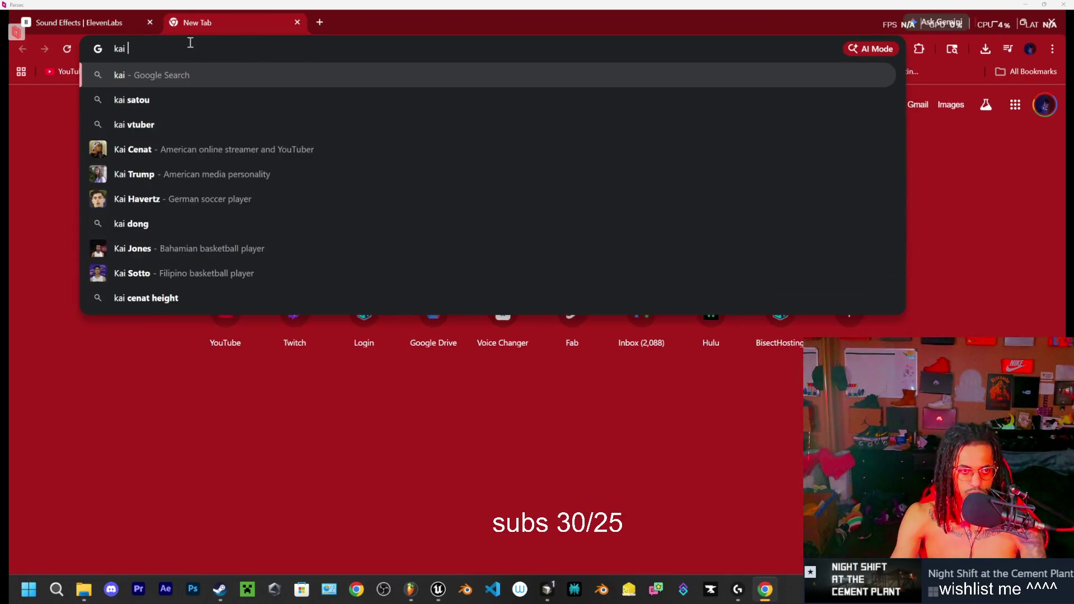
pyautogui.write('cenat stream')
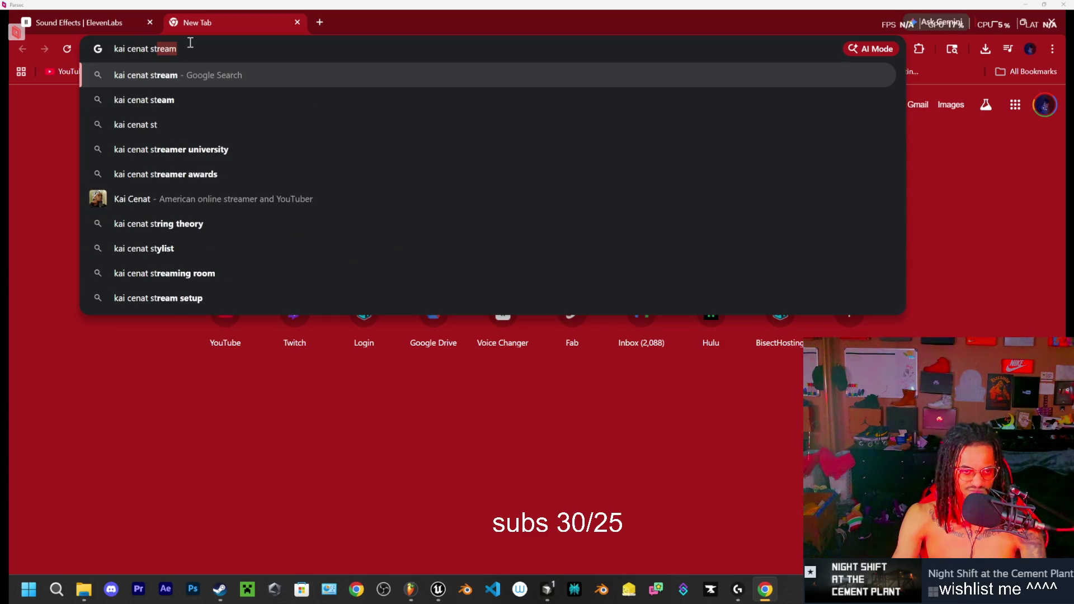
pyautogui.press('Return')
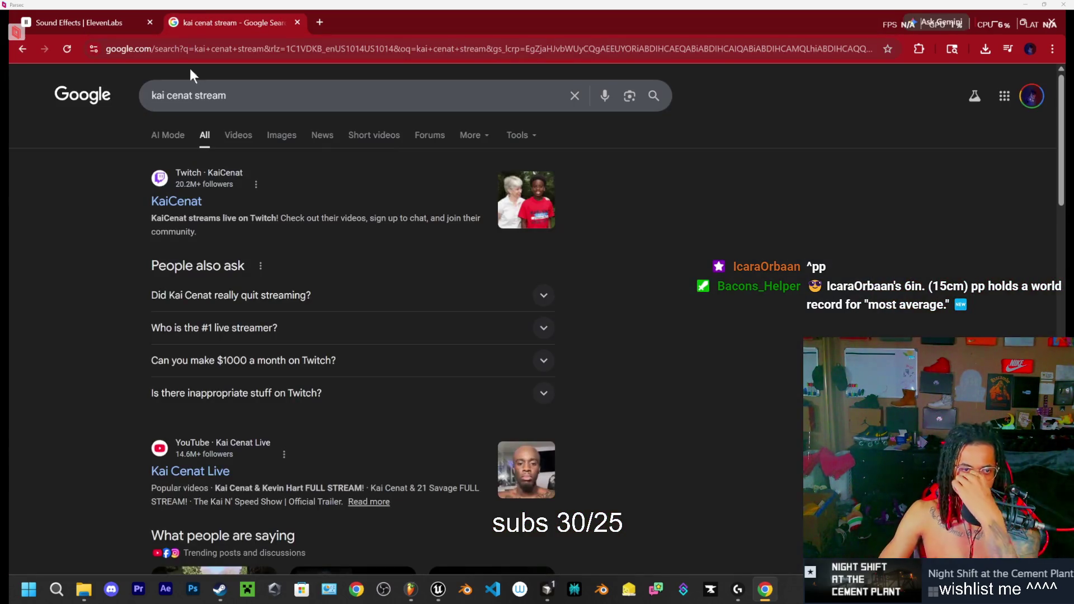
pyautogui.click(282, 135)
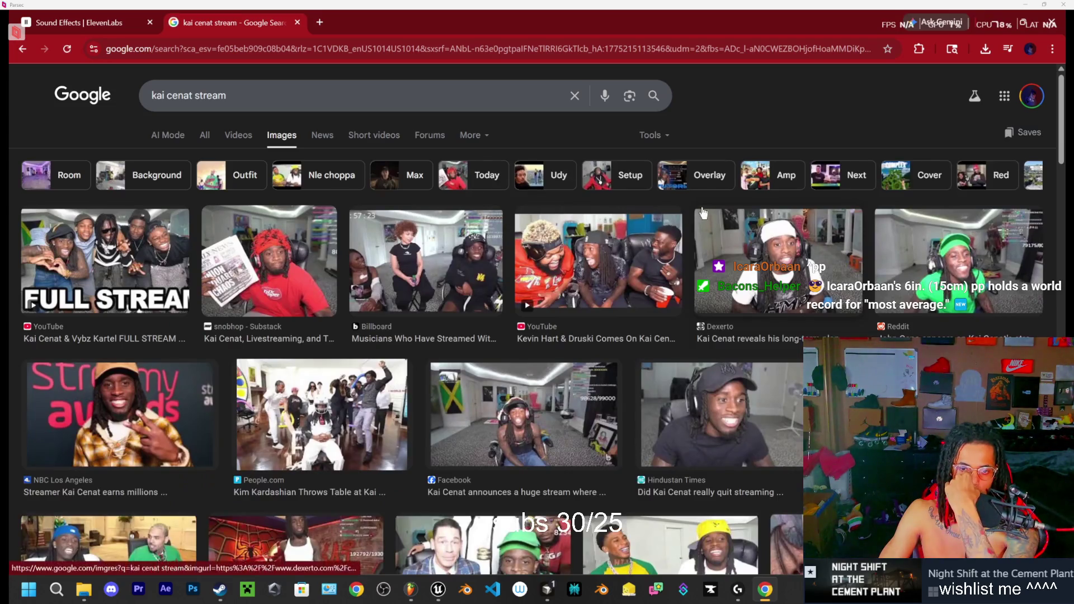
pyautogui.scroll(-10, 669, 220)
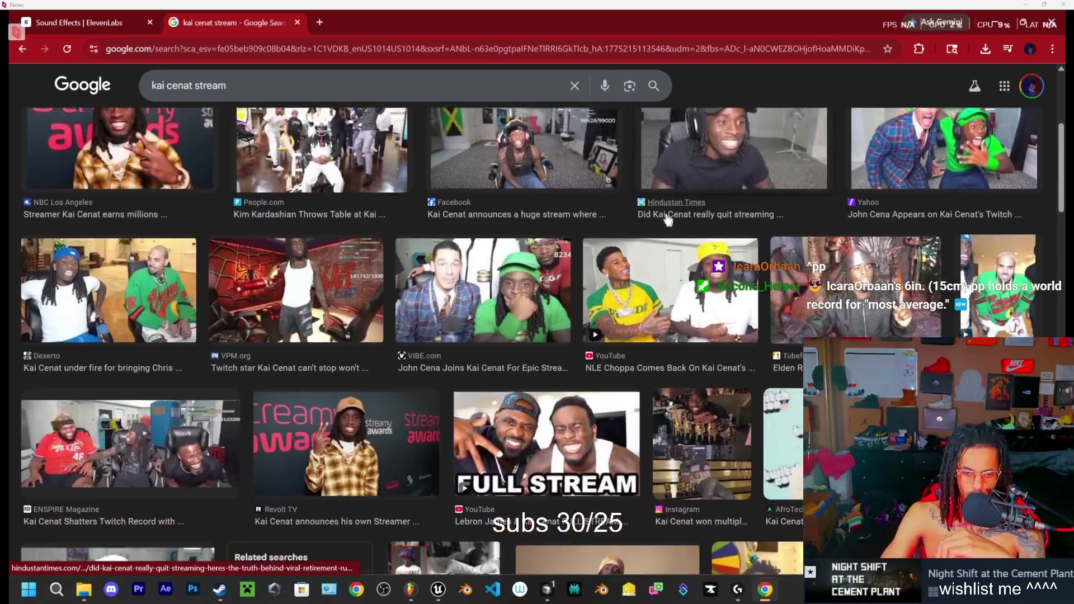
pyautogui.scroll(-8, 616, 207)
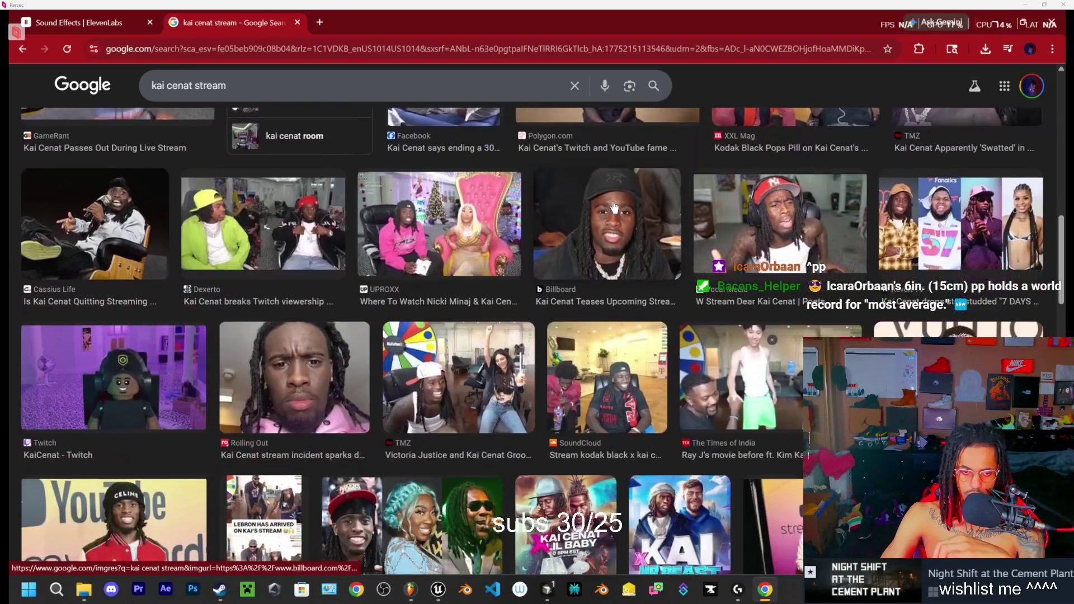
pyautogui.scroll(8, 513, 229)
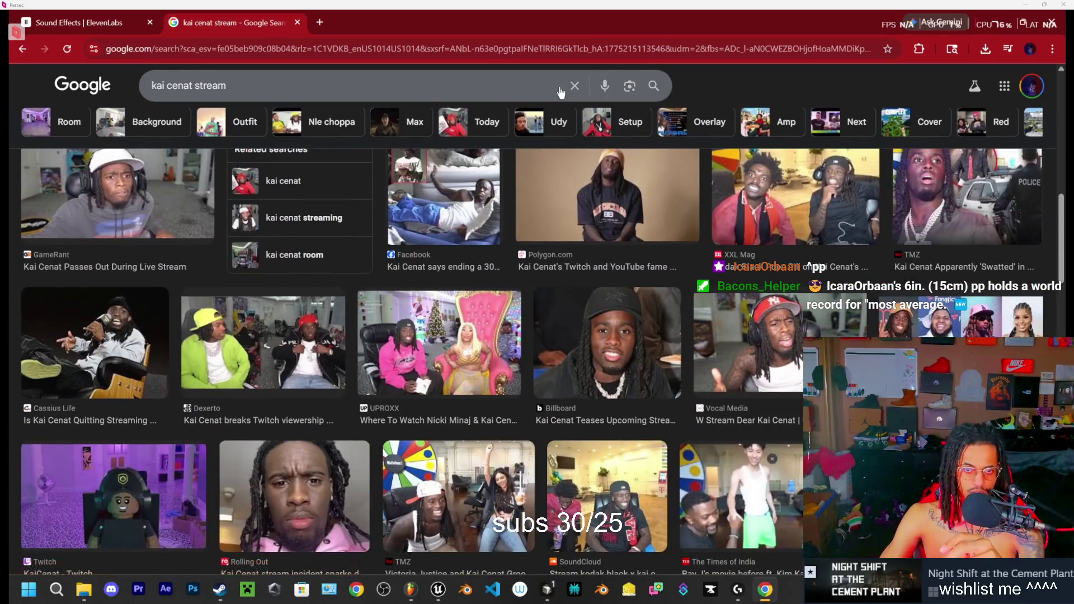
# Step: Search images for 'speed stream', scroll through the results, then close the search tab
pyautogui.click(574, 86)
pyautogui.write('s')
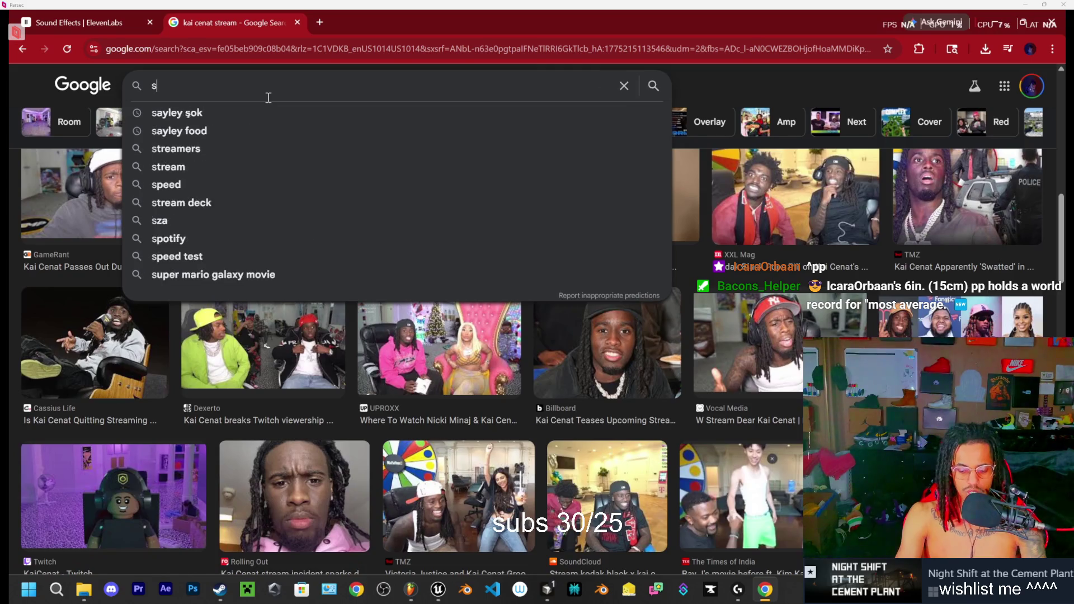
pyautogui.write('peed stream')
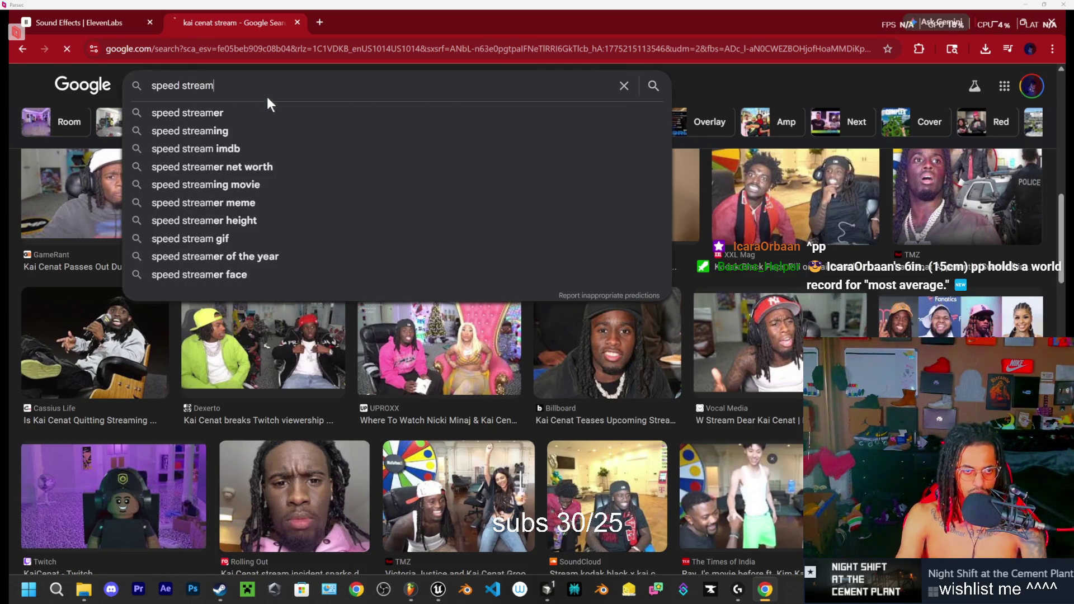
pyautogui.press('Return')
pyautogui.scroll(-3, 335, 196)
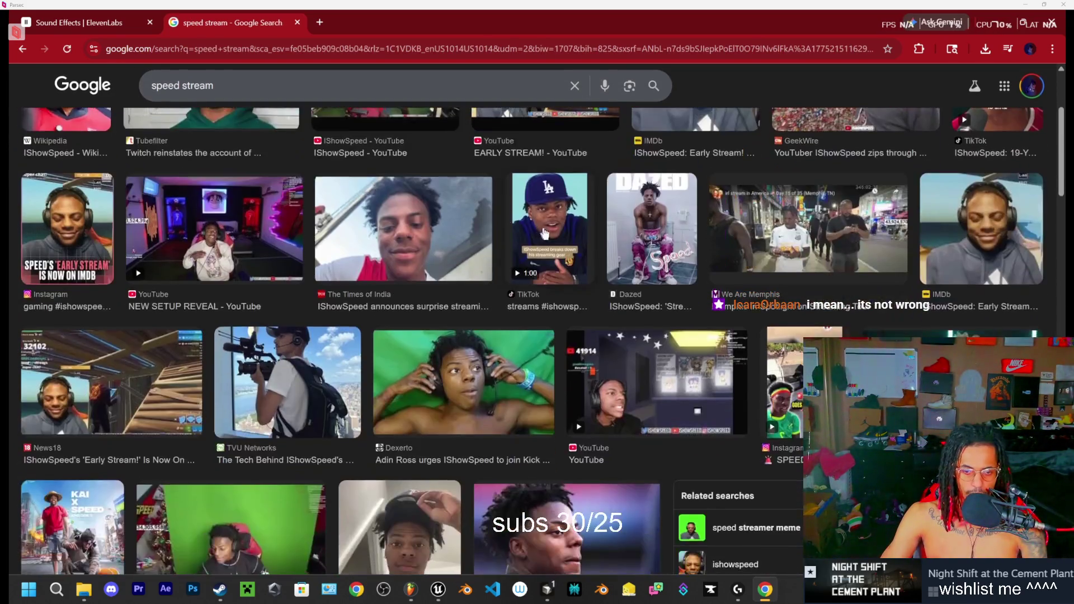
pyautogui.scroll(-2, 474, 400)
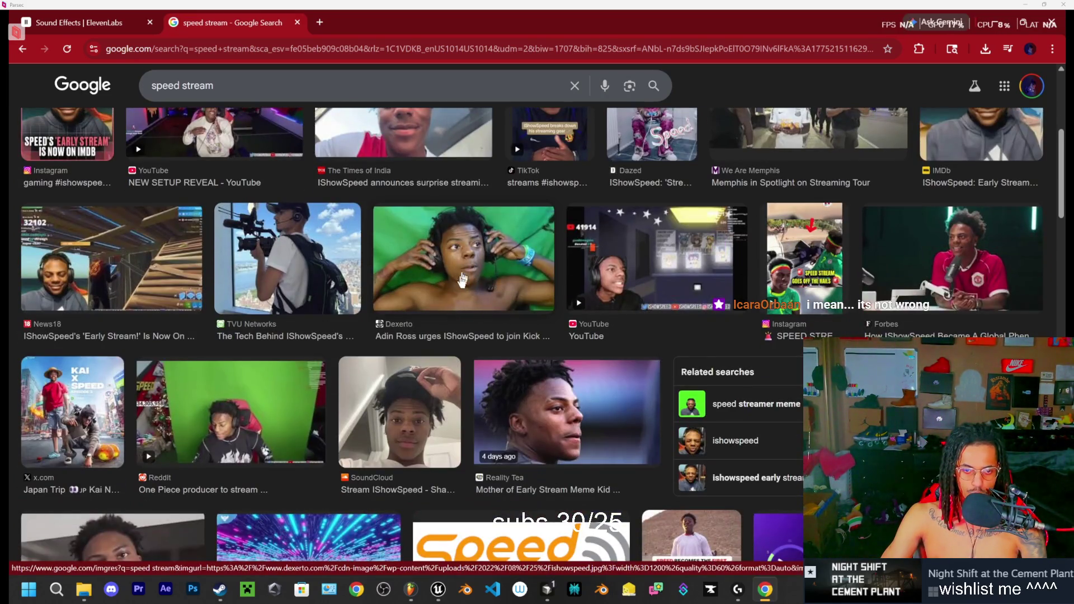
pyautogui.scroll(-4, 474, 276)
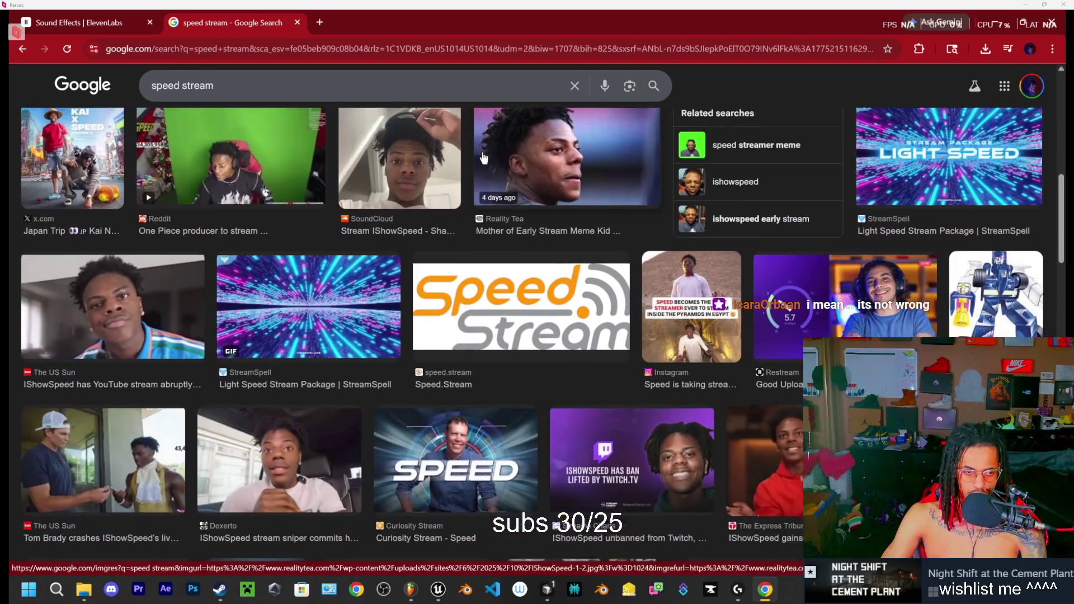
pyautogui.scroll(-10, 490, 256)
pyautogui.scroll(-12, 490, 256)
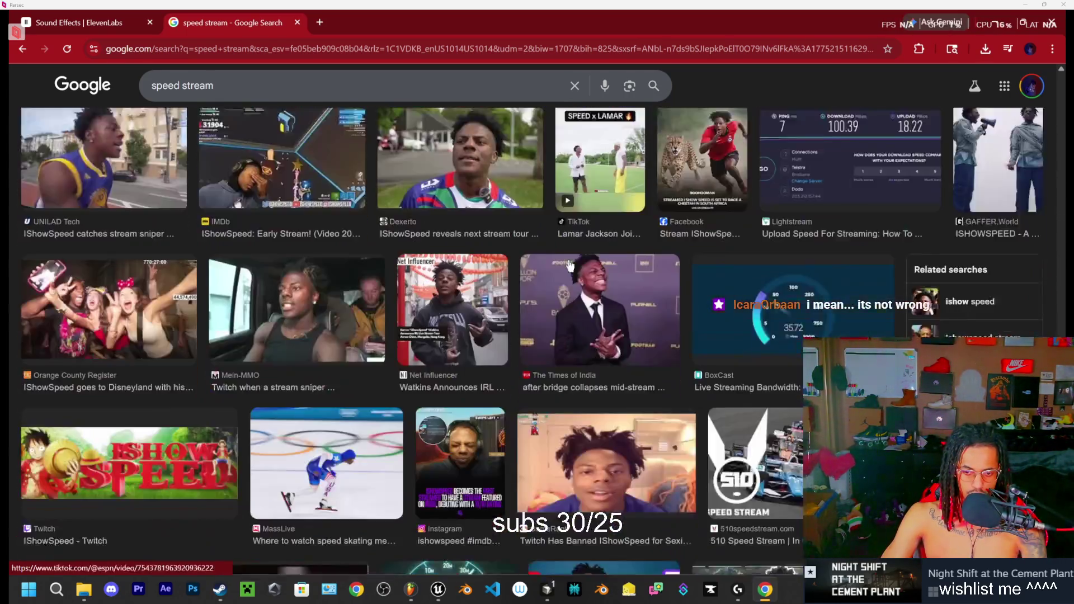
pyautogui.scroll(-2, 487, 248)
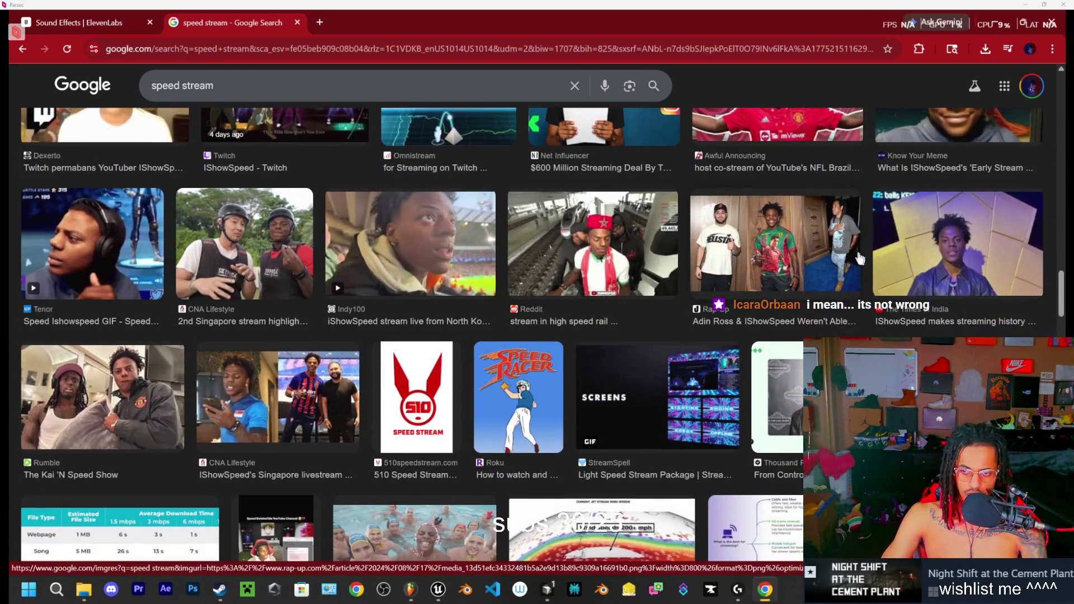
pyautogui.scroll(-10, 317, 255)
pyautogui.scroll(-10, 569, 231)
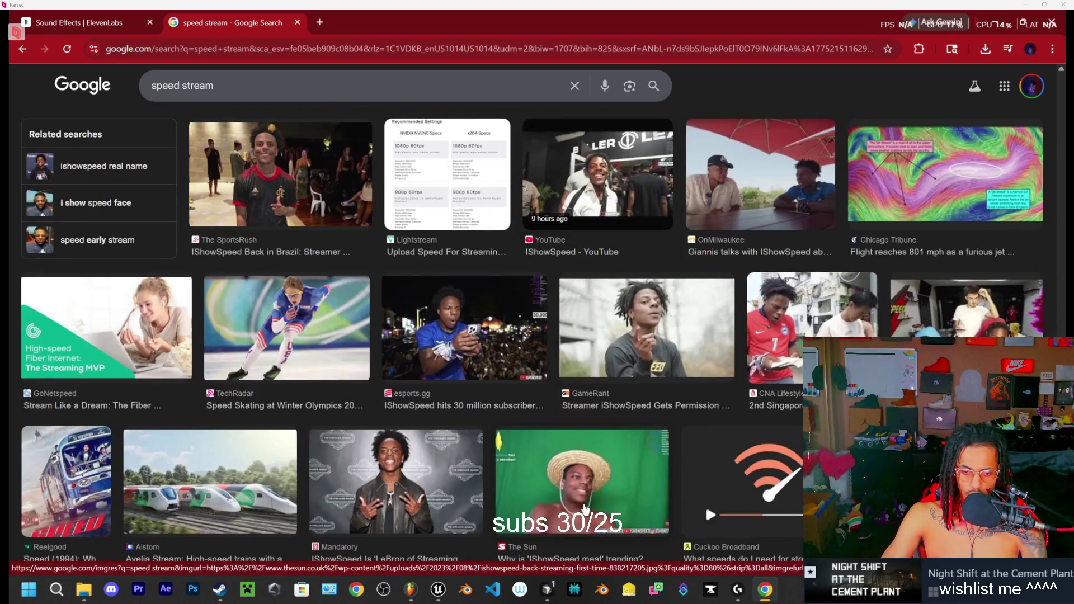
pyautogui.scroll(-1, 586, 506)
pyautogui.scroll(-1, 571, 436)
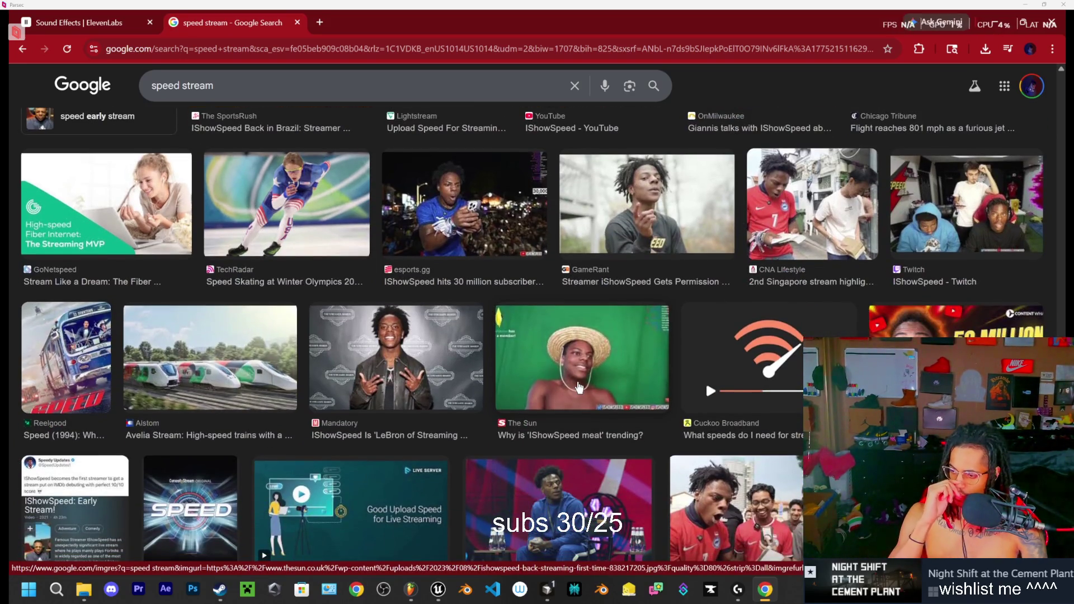
pyautogui.scroll(-10, 501, 309)
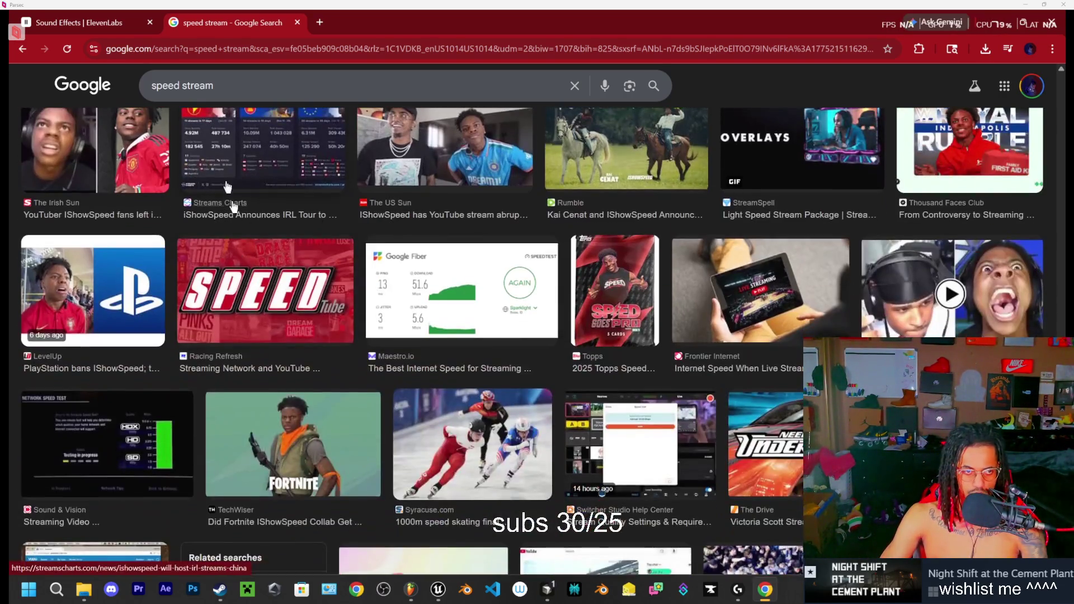
pyautogui.click(296, 24)
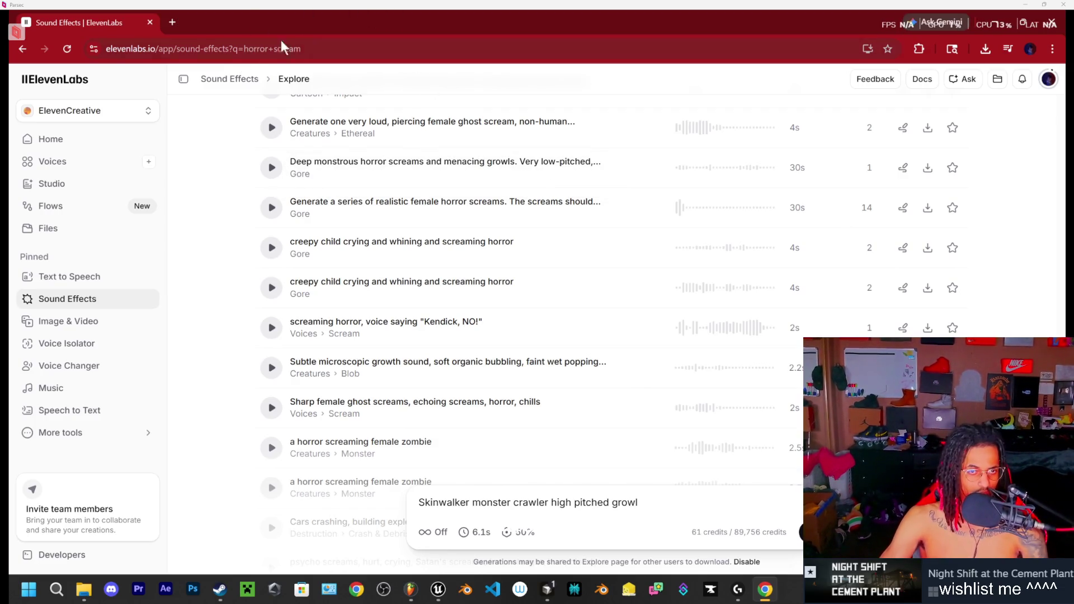
# Step: Save the CementPlant level with Save Selected, then turn the view toward the red conveyor structures
pyautogui.click(997, 25)
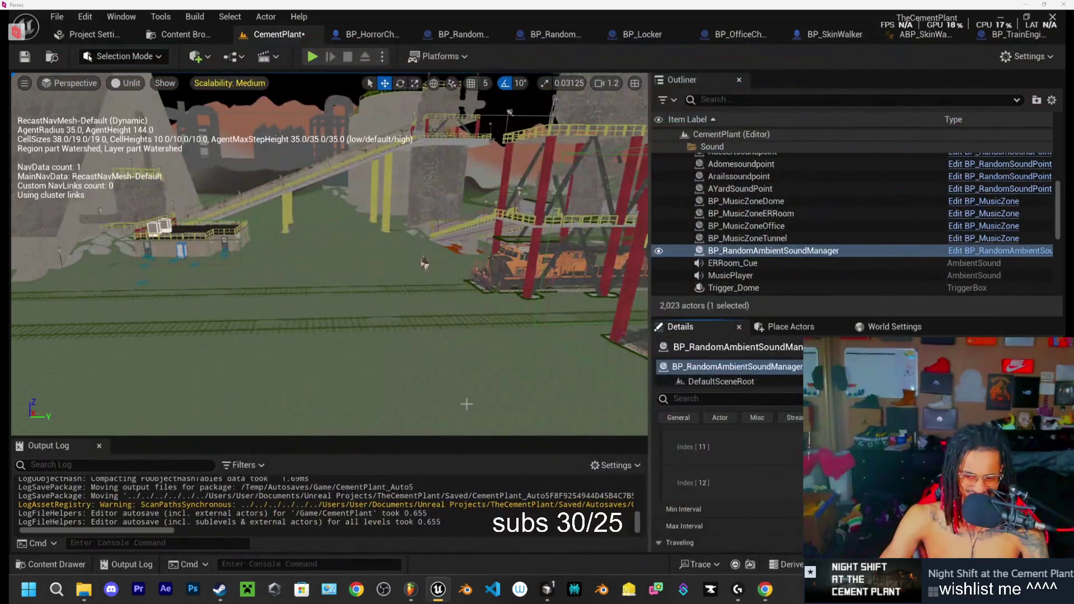
pyautogui.hotkey('ctrl', 's')
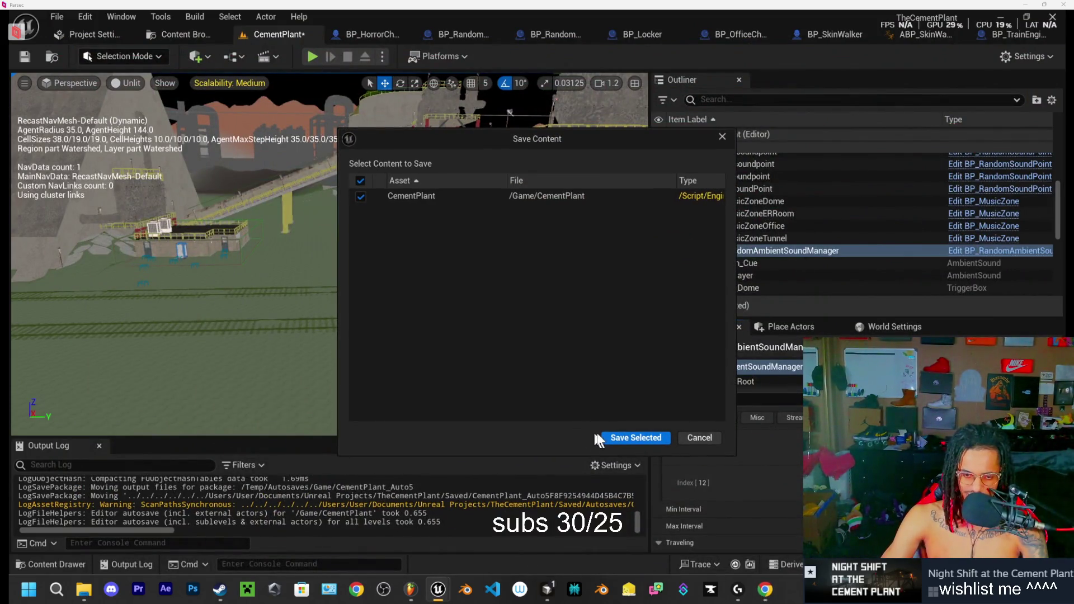
pyautogui.click(613, 436)
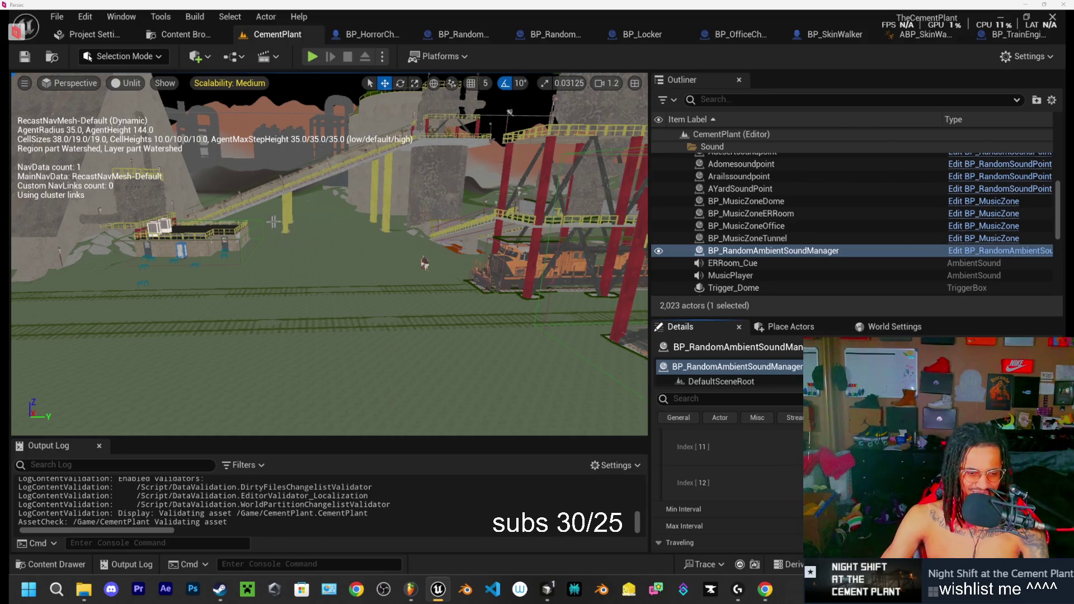
pyautogui.moveTo(398, 286); pyautogui.dragTo(279, 294)
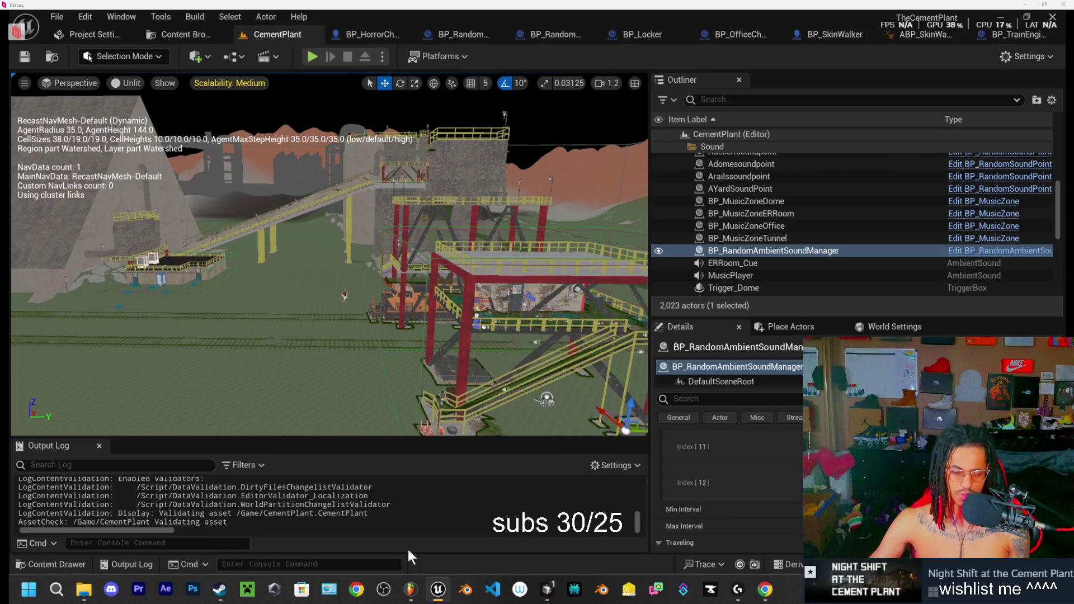
pyautogui.click(765, 589)
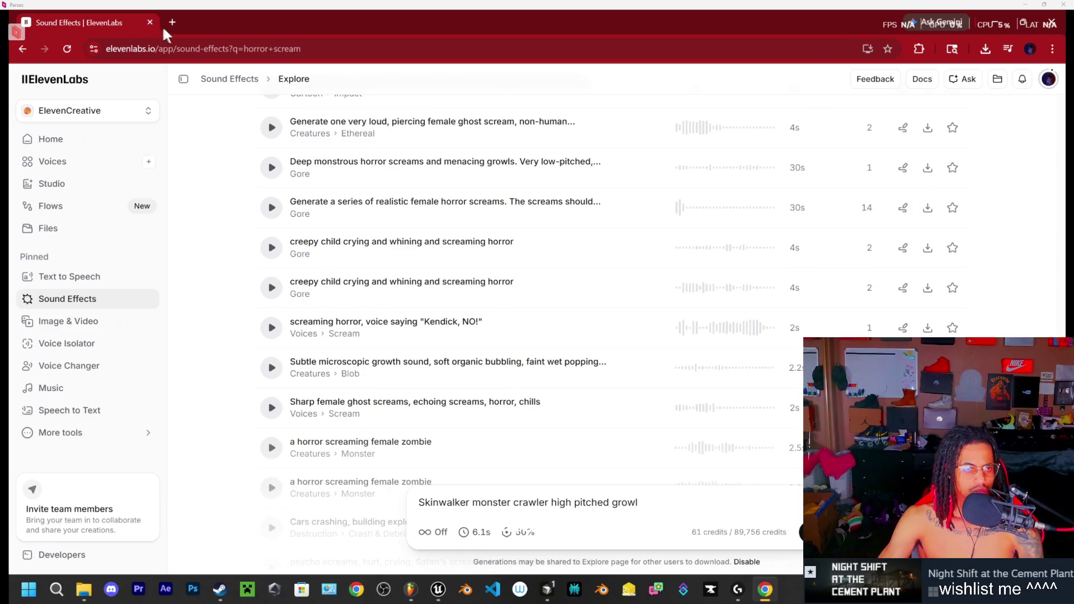
# Step: Replace the 'horror scream' sound-effect search with 'scary owl'
pyautogui.scroll(-20, 229, 224)
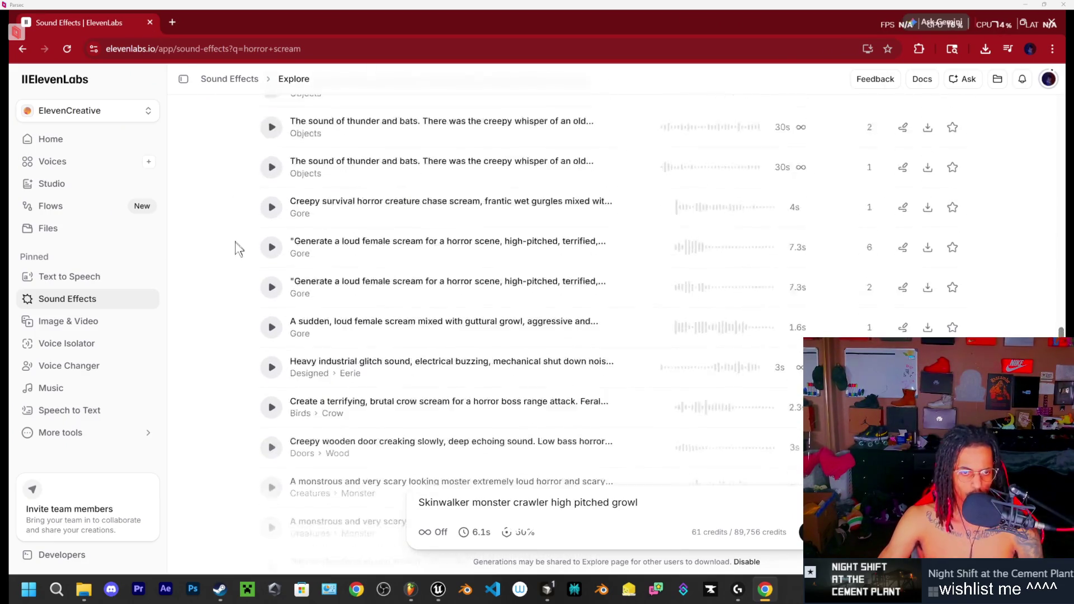
pyautogui.scroll(20, 238, 260)
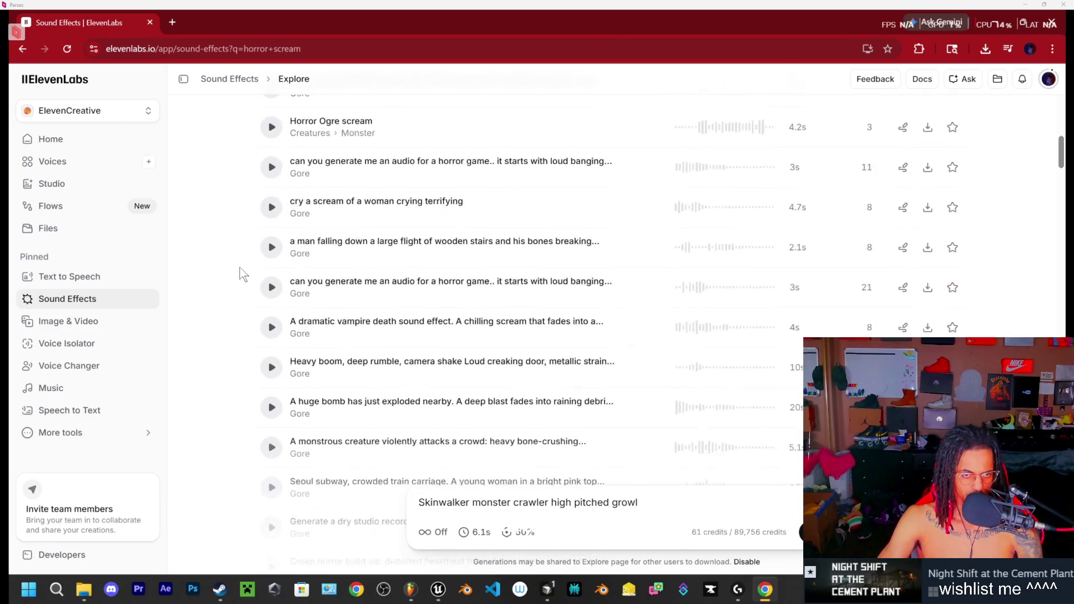
pyautogui.scroll(3, 242, 274)
pyautogui.click(349, 331)
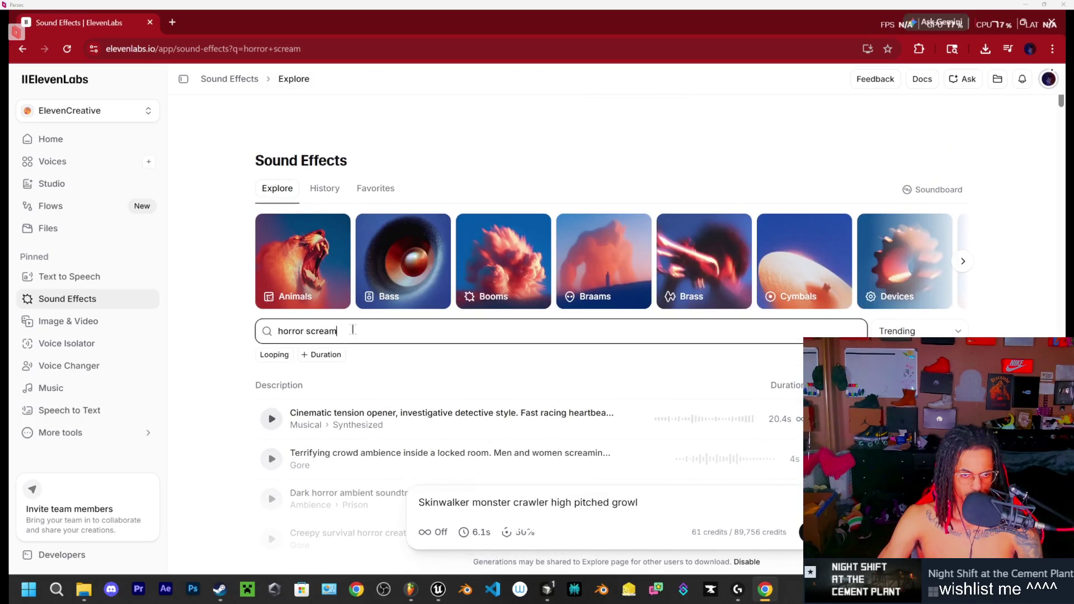
pyautogui.press('BackSpace')
pyautogui.press('BackSpace')
pyautogui.press('BackSpace')
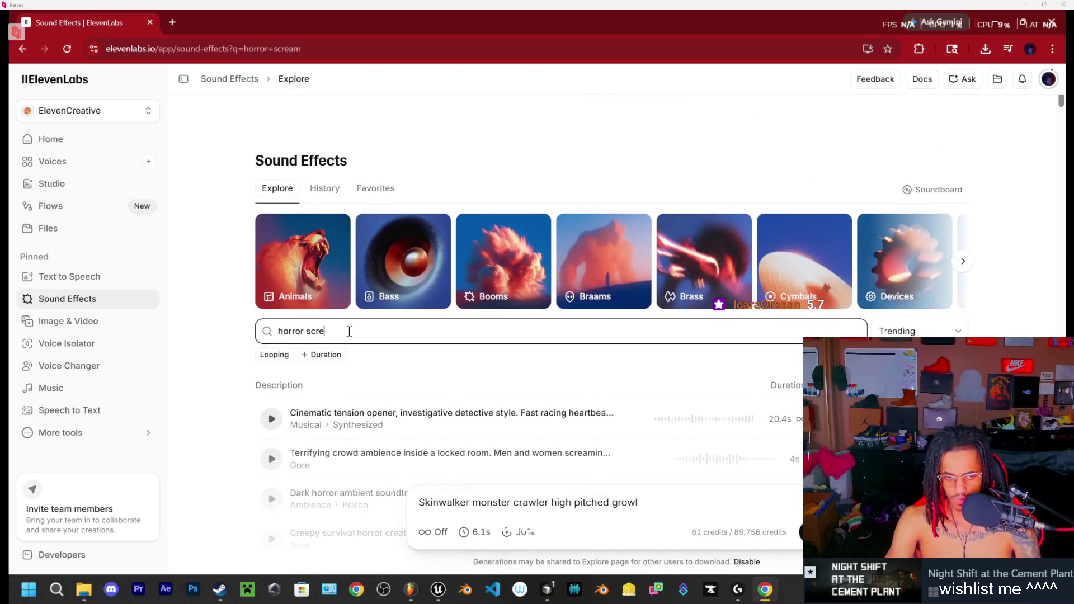
pyautogui.hotkey('ctrl', 'BackSpace')
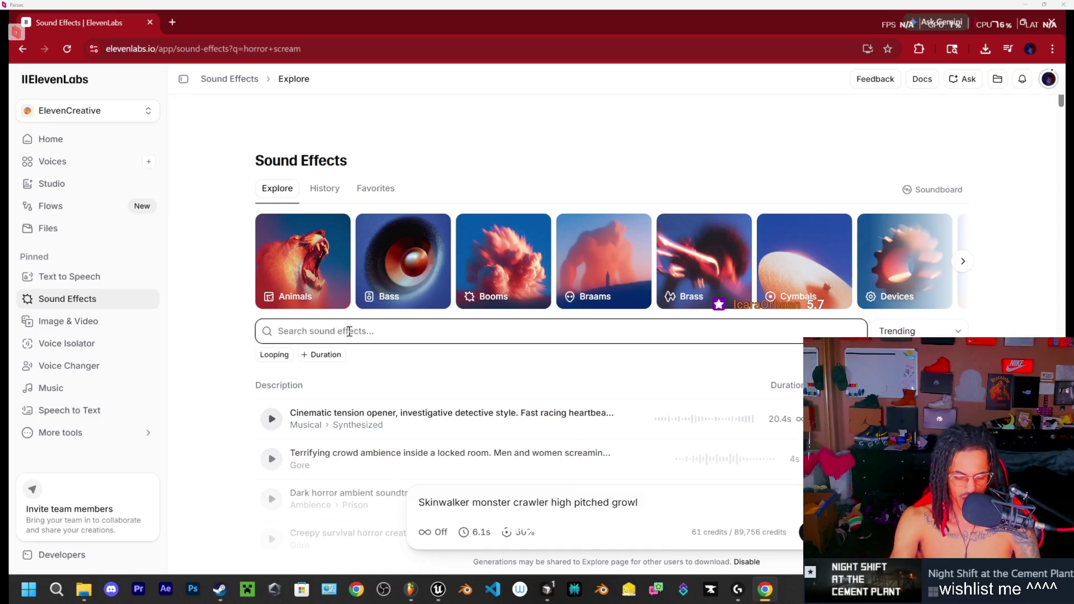
pyautogui.write('scary owl')
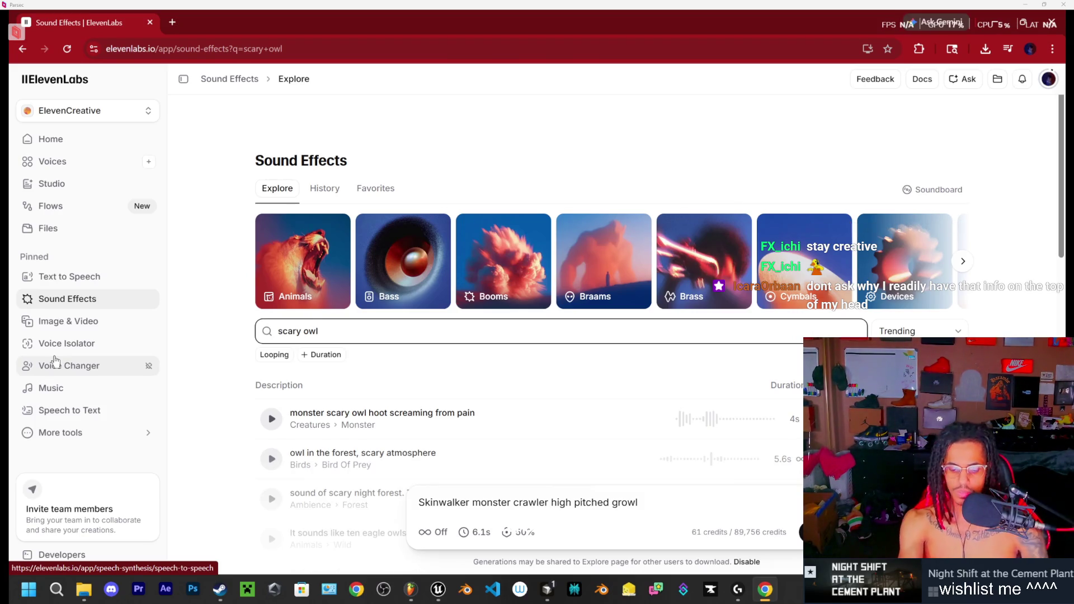
pyautogui.write('pp')
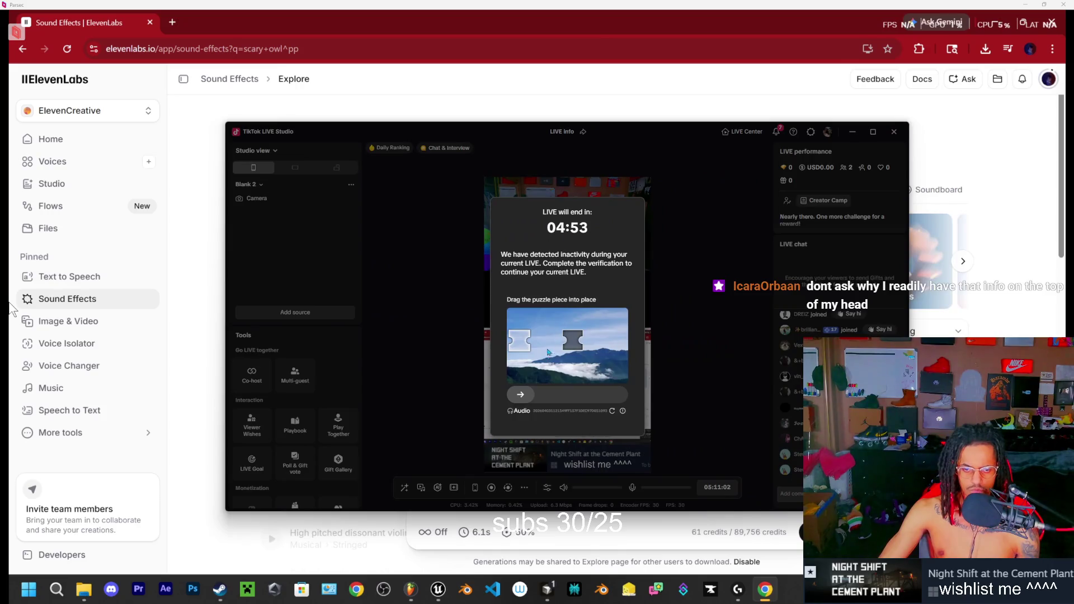
# Step: Solve the TikTok LIVE Studio inactivity puzzle, then move the studio window aside and hide it
pyautogui.moveTo(521, 394); pyautogui.dragTo(571, 394)
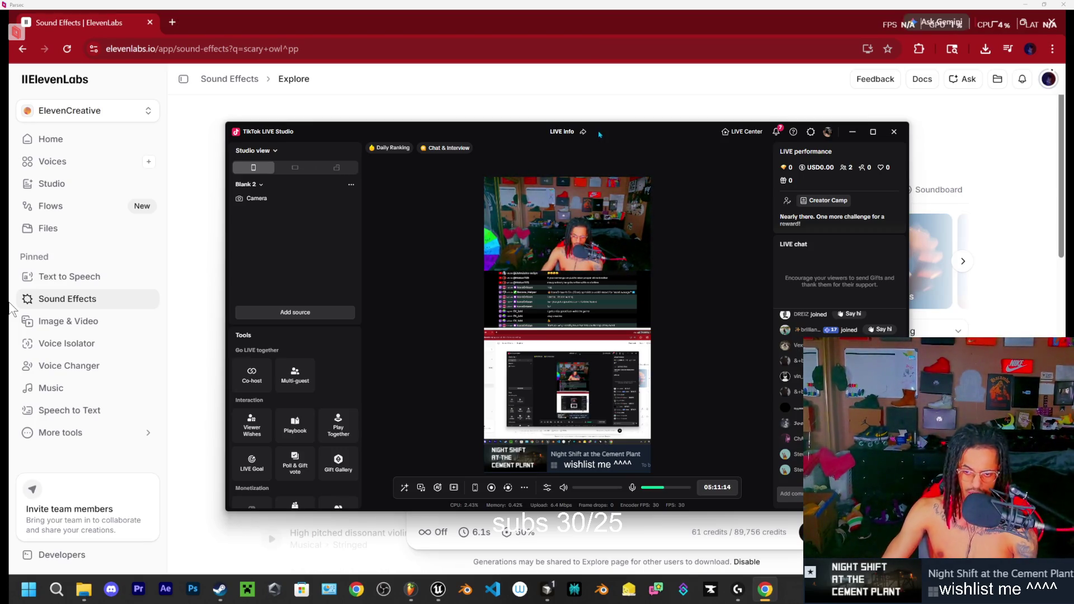
pyautogui.moveTo(604, 135); pyautogui.dragTo(841, 98)
pyautogui.hotkey('alt', 'Tab')
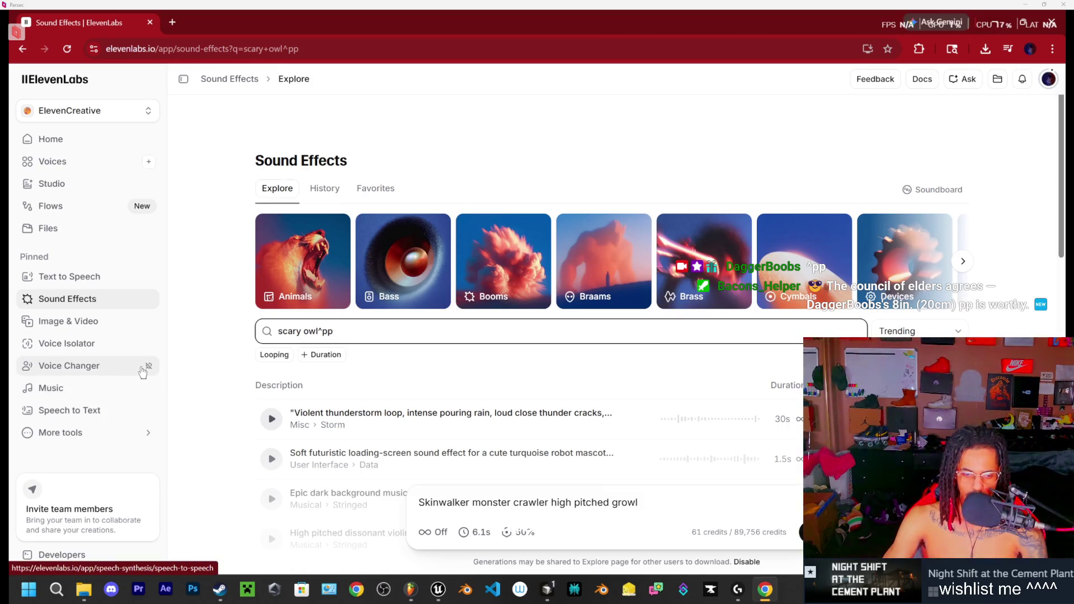
# Step: Play-test the CementPlant level, walking through the control room toward the microwave room and whiteboard
pyautogui.click(438, 589)
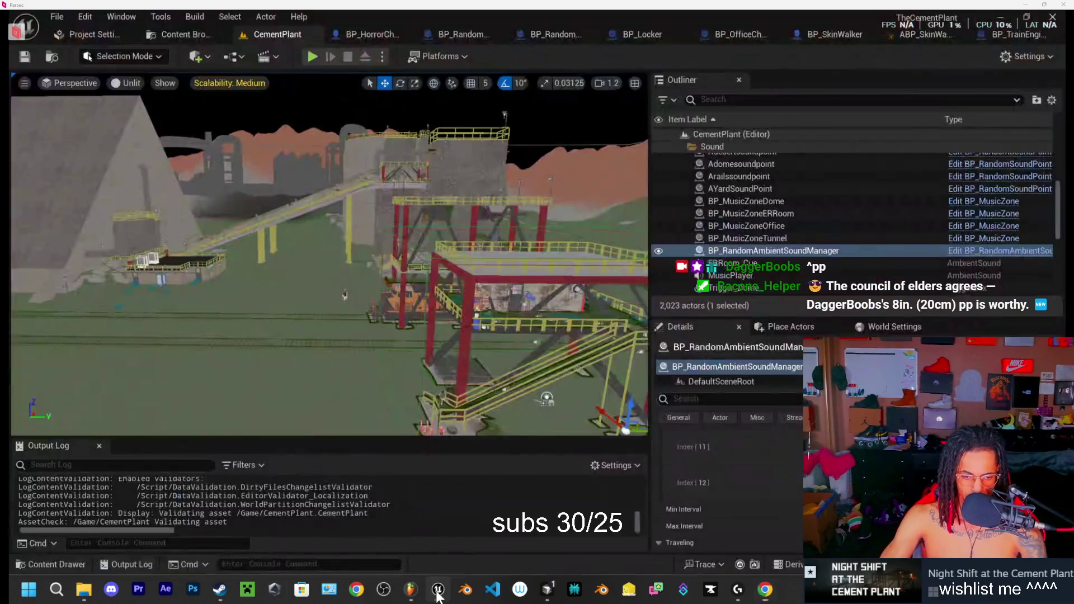
pyautogui.moveTo(329, 254); pyautogui.dragTo(263, 254)
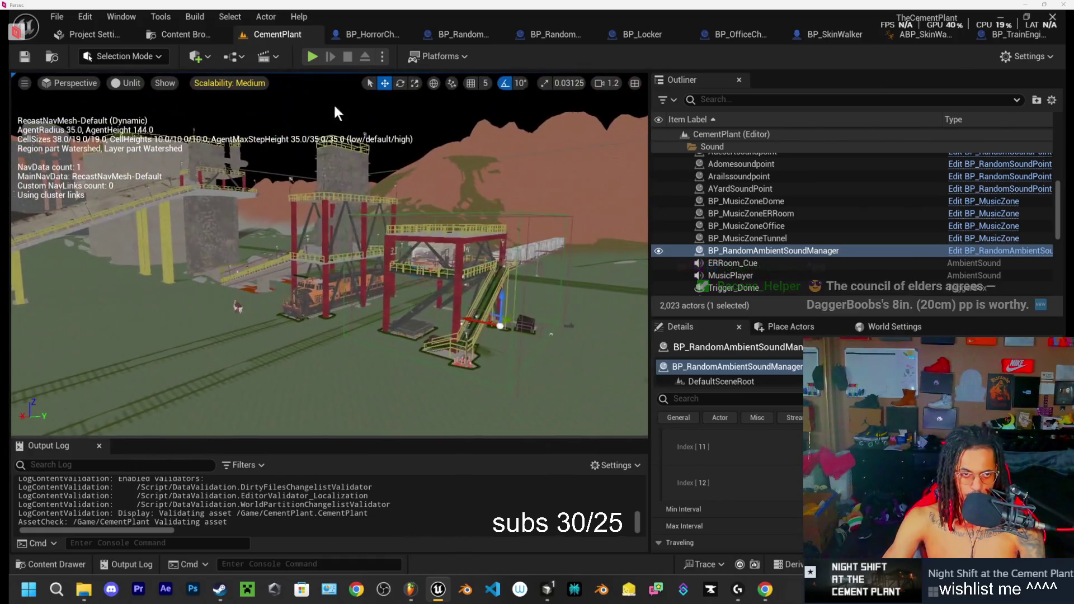
pyautogui.click(312, 57)
pyautogui.press('e')
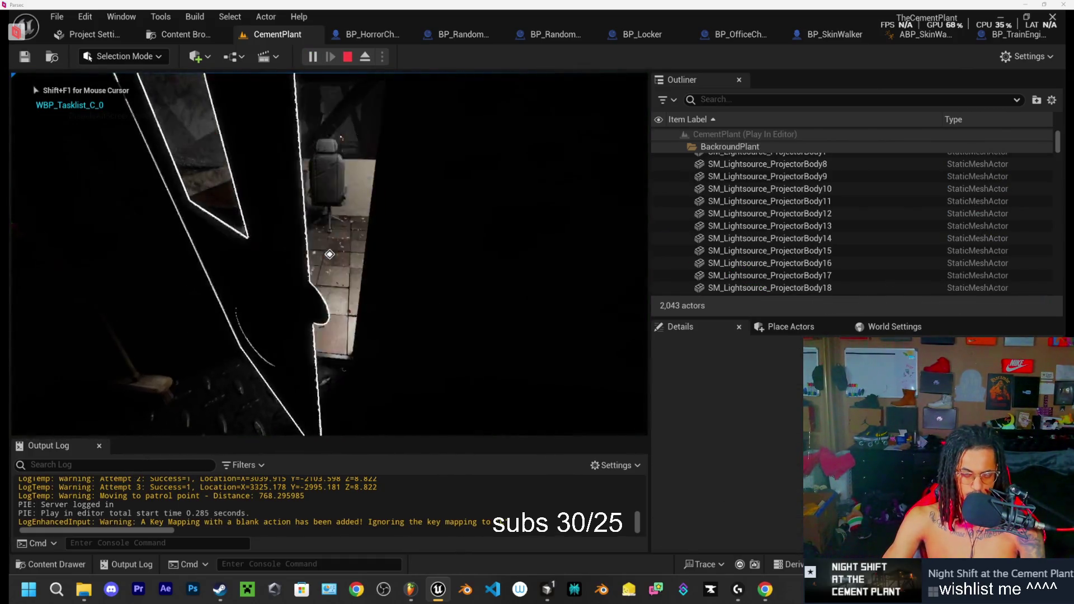
pyautogui.press('w')
pyautogui.press('w')
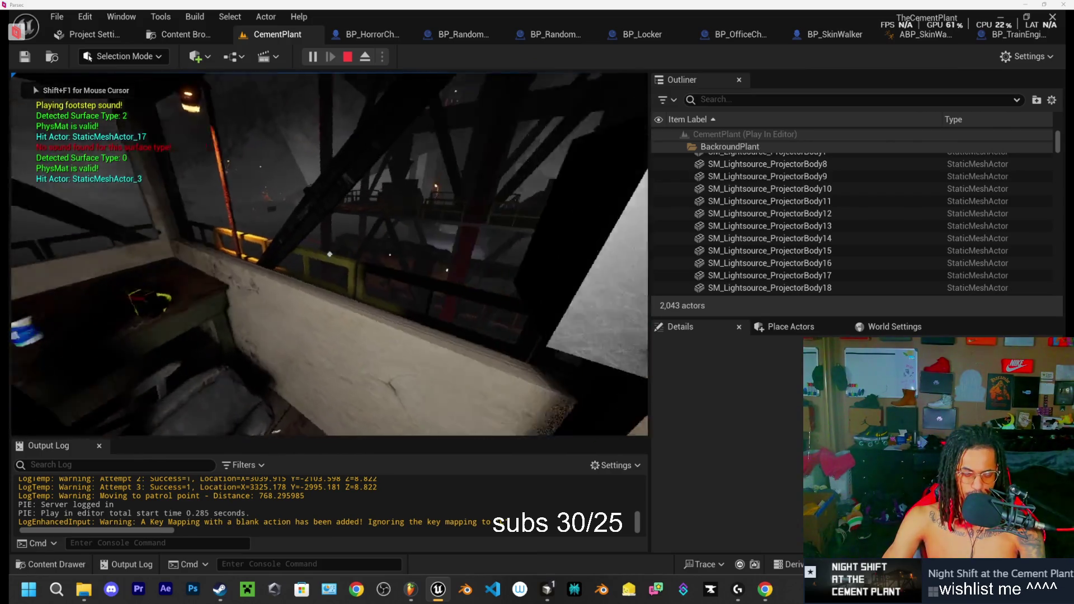
pyautogui.press('w')
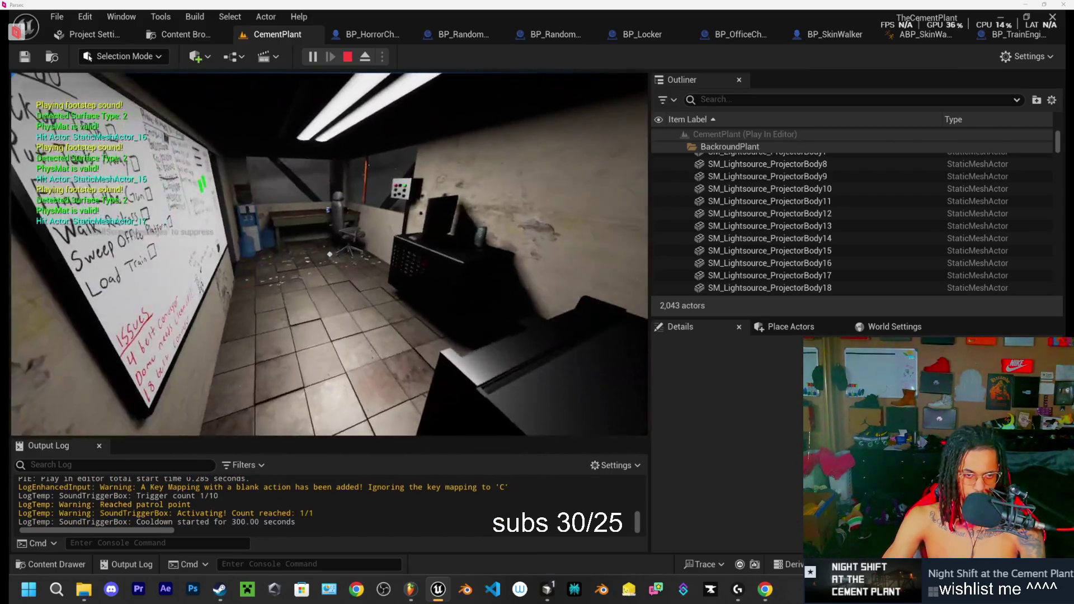
pyautogui.press('w')
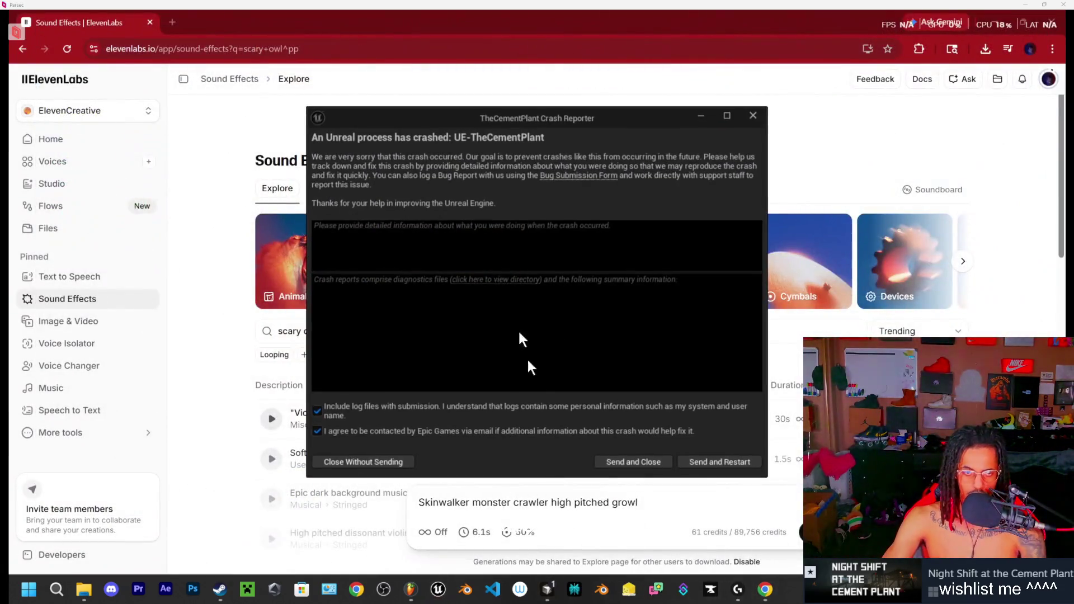
# Step: Send the crash report and restart the Unreal editor
pyautogui.click(731, 462)
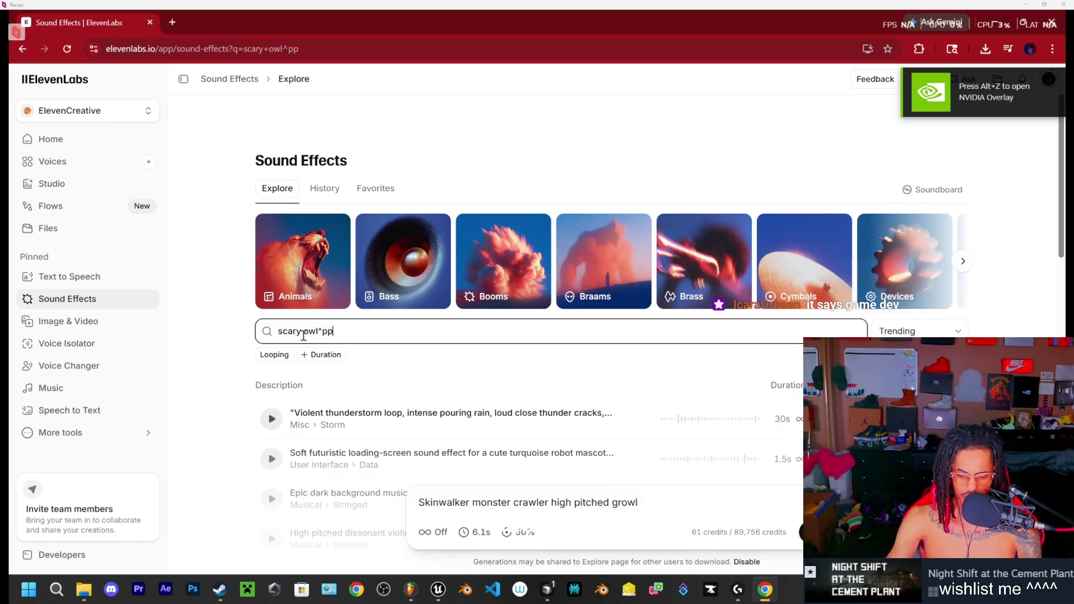
# Step: Clean up the 'scary owl' search and preview the owl hoot, owl in forest and scary night forest sounds
pyautogui.press('BackSpace')
pyautogui.press('BackSpace')
pyautogui.press('BackSpace')
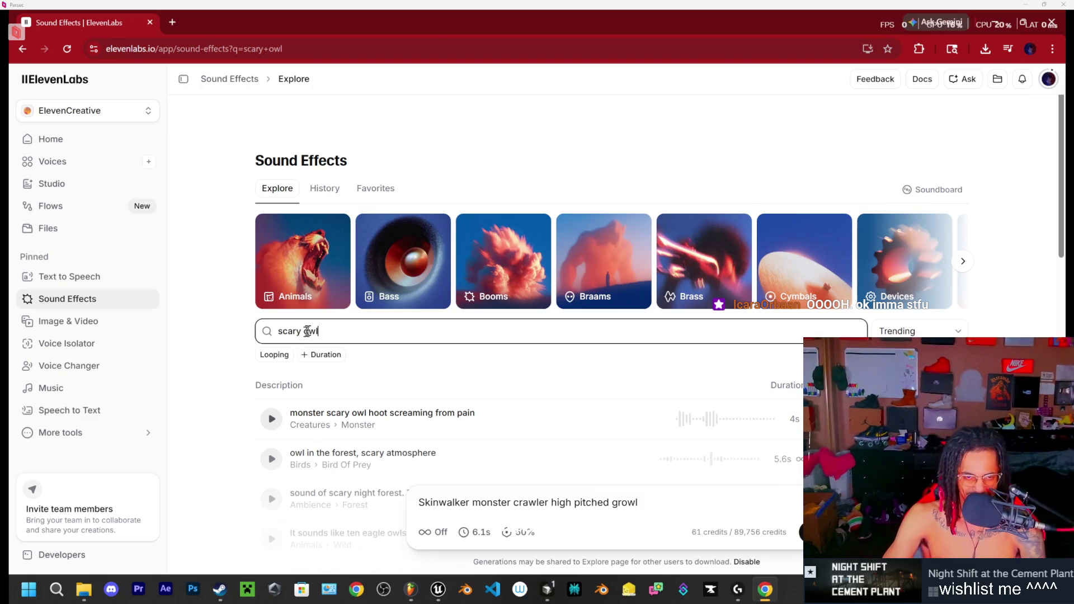
pyautogui.scroll(-1, 208, 382)
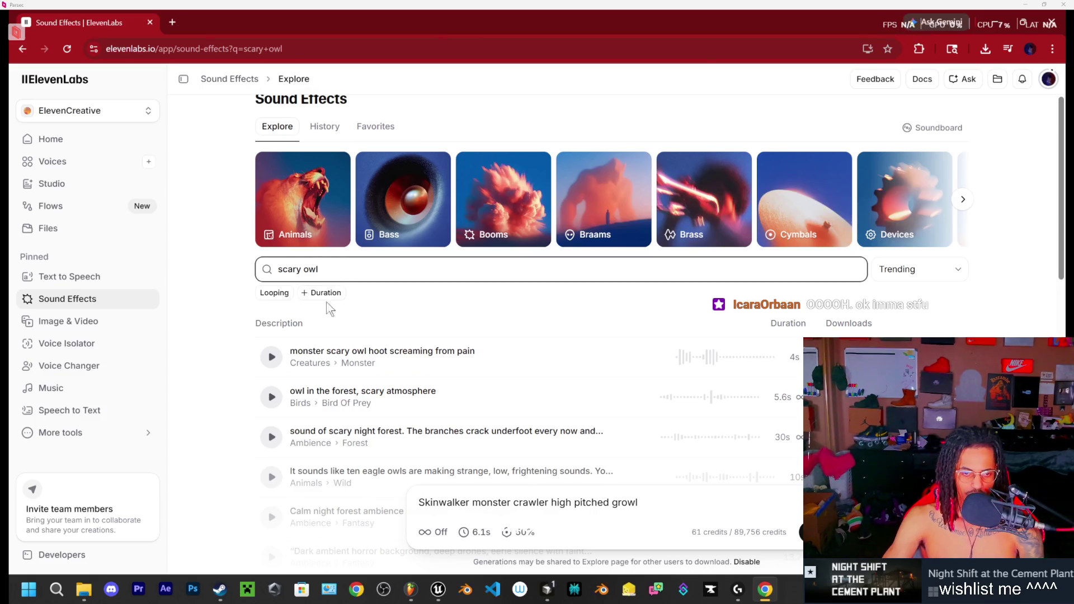
pyautogui.click(297, 360)
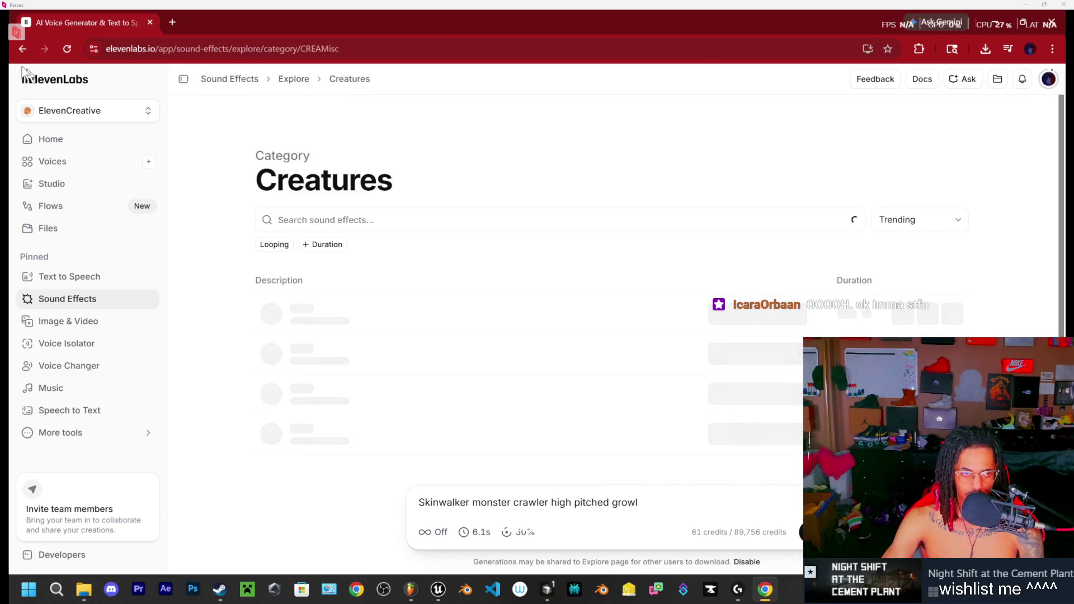
pyautogui.click(22, 49)
pyautogui.click(269, 426)
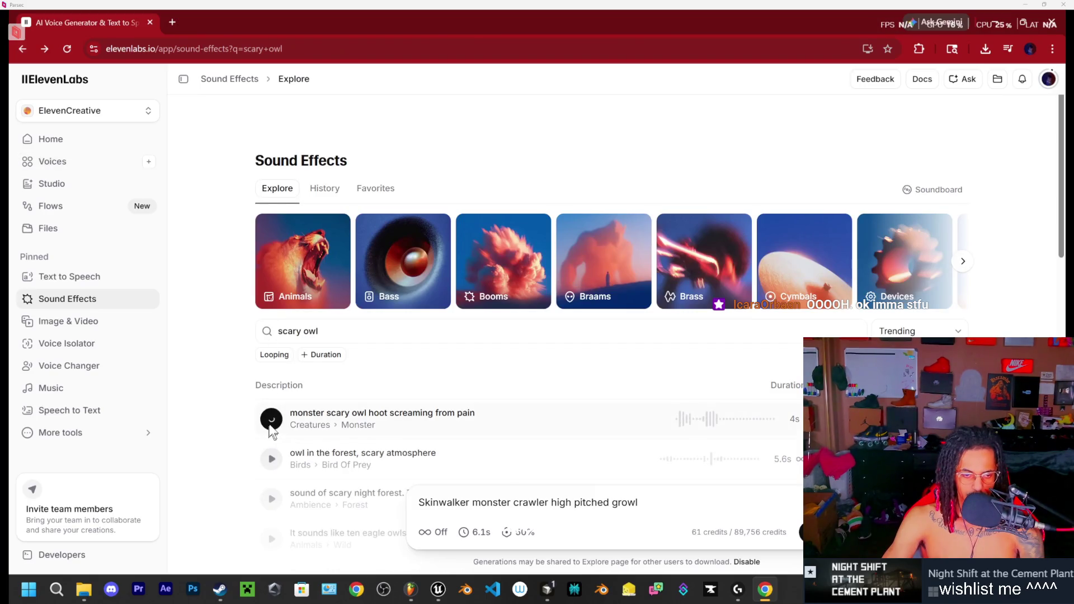
pyautogui.scroll(-2, 244, 384)
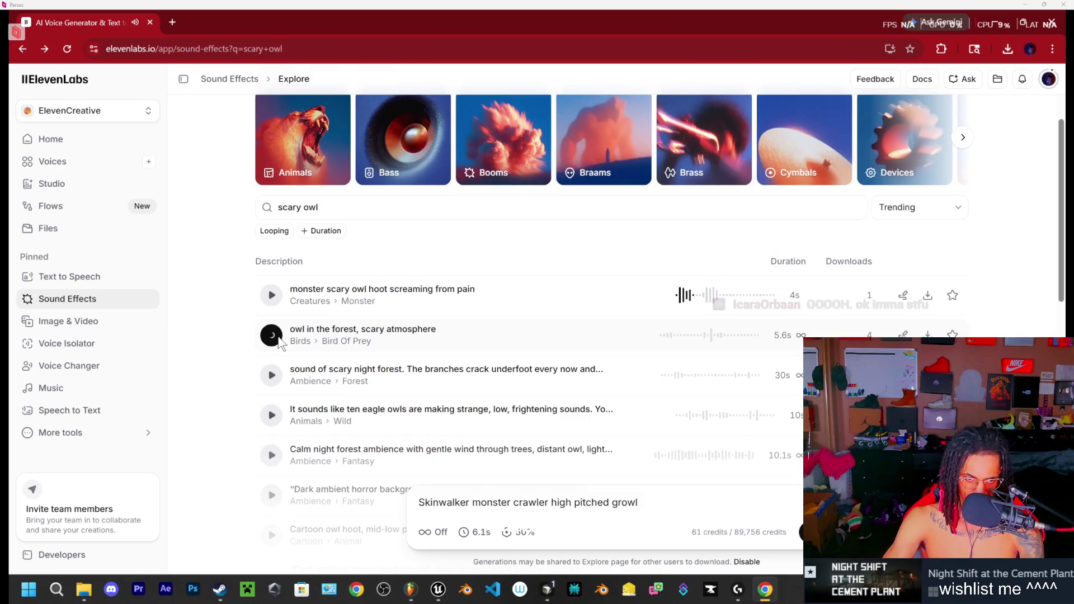
pyautogui.click(278, 339)
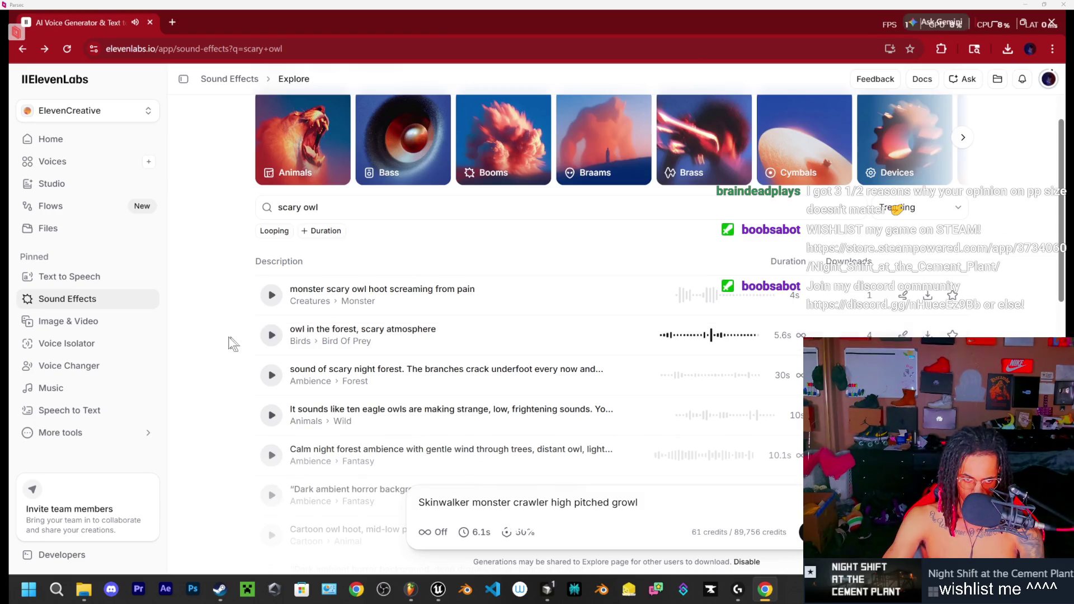
pyautogui.scroll(-1, 233, 342)
pyautogui.click(272, 317)
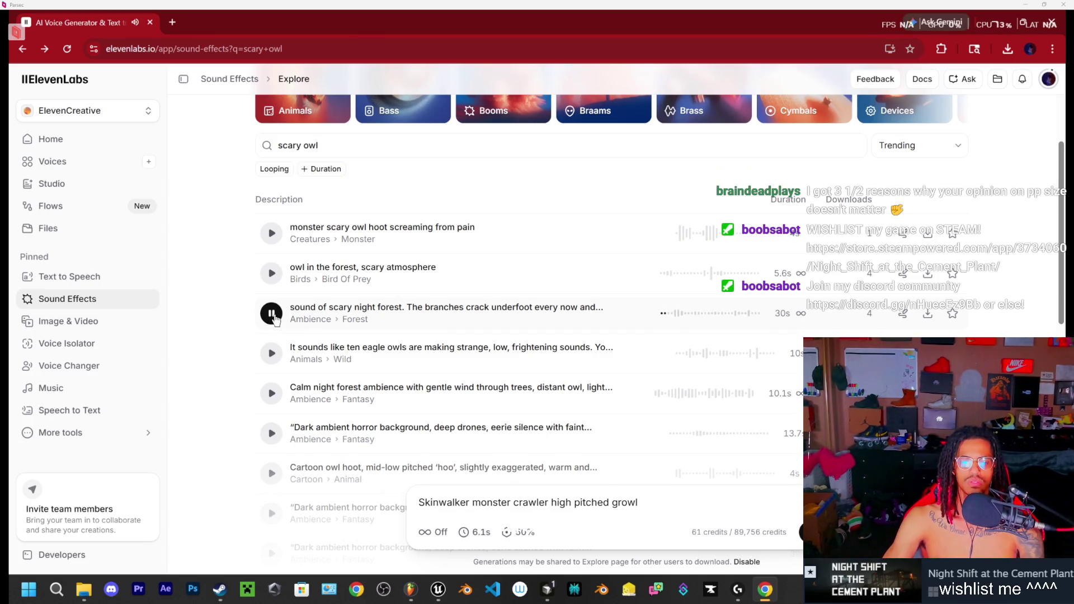
# Step: Preview the ten eagle owls, cartoon owl hoot and several dark night atmosphere results
pyautogui.click(273, 357)
pyautogui.scroll(-2, 450, 356)
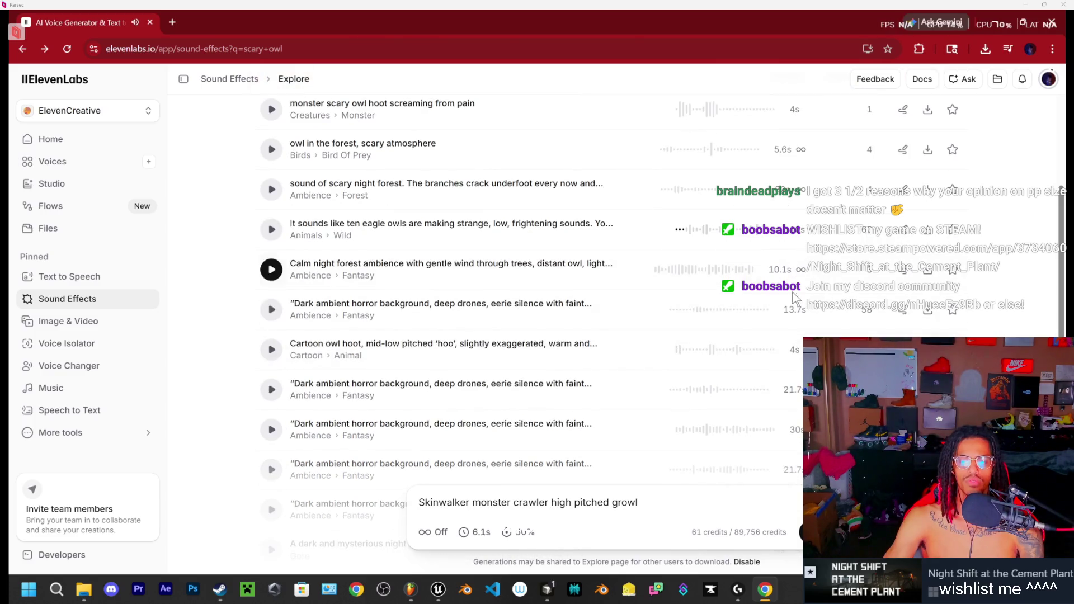
pyautogui.click(271, 351)
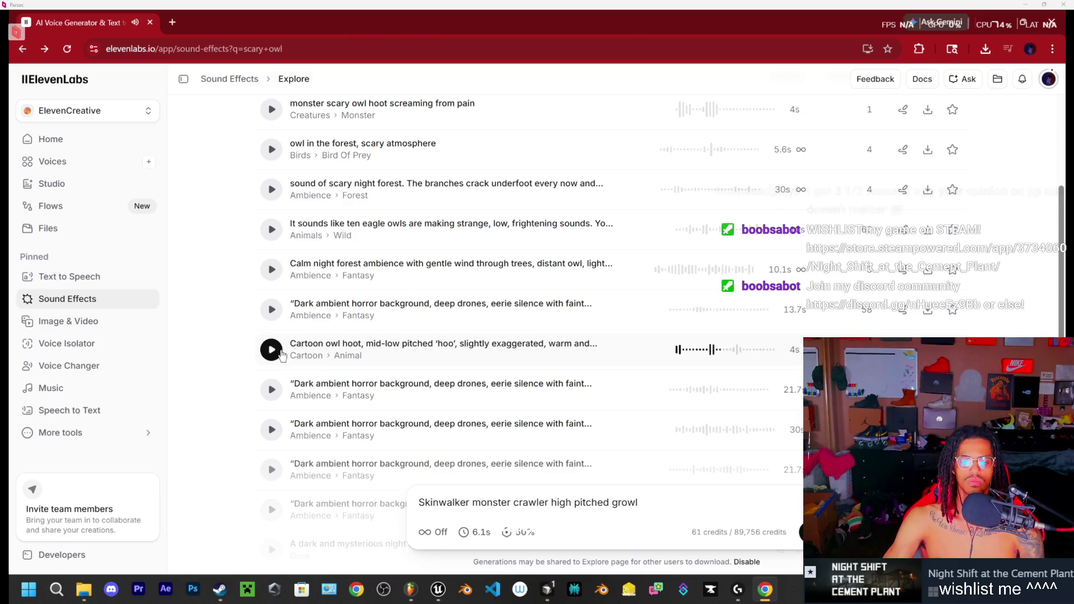
pyautogui.scroll(-4, 730, 312)
pyautogui.click(272, 303)
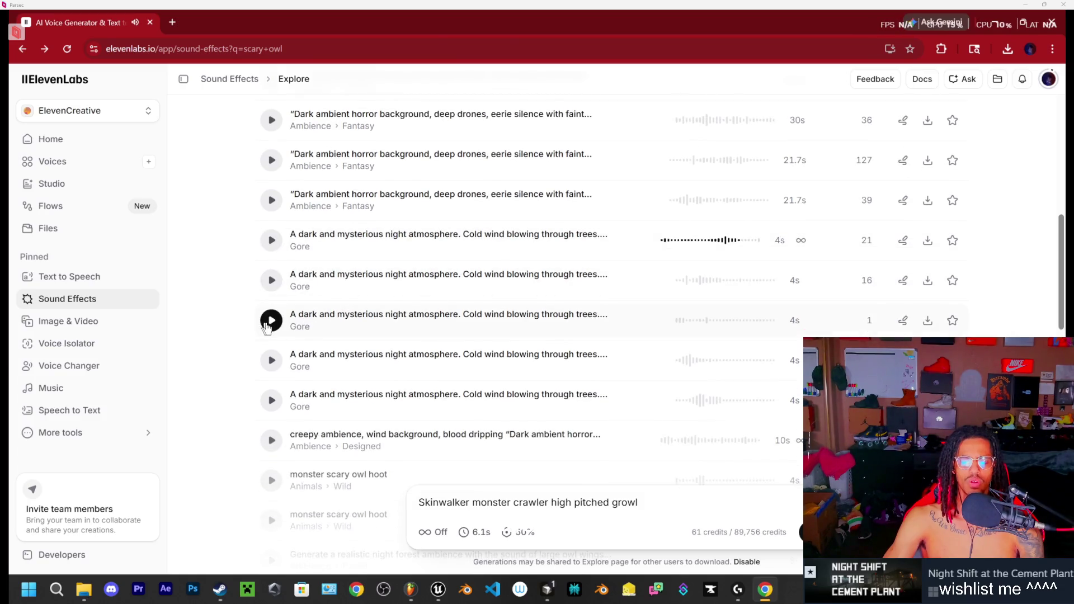
pyautogui.click(270, 323)
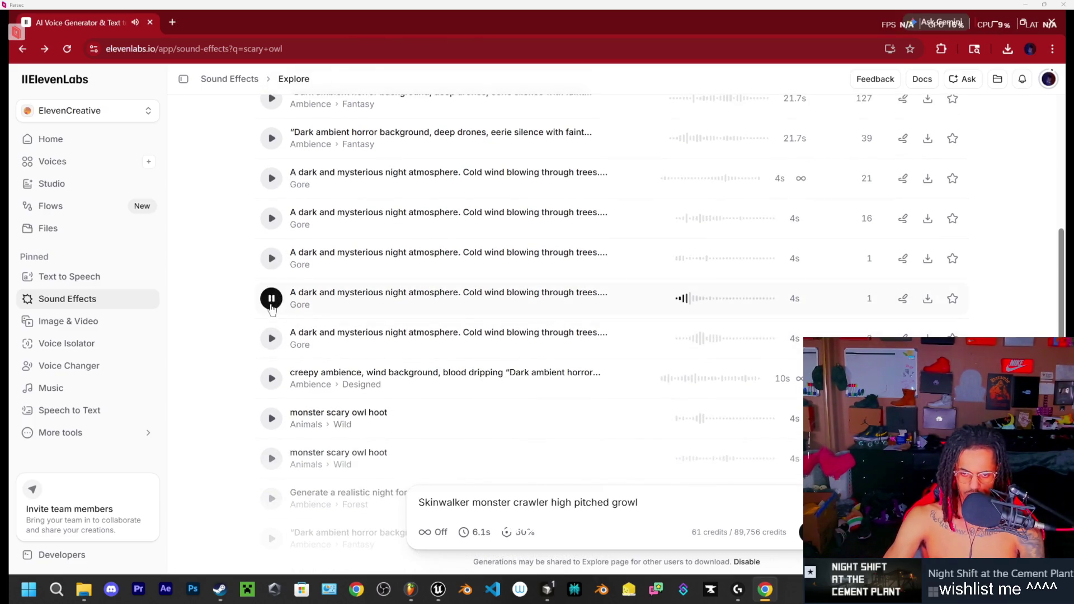
pyautogui.click(271, 340)
pyautogui.click(271, 340)
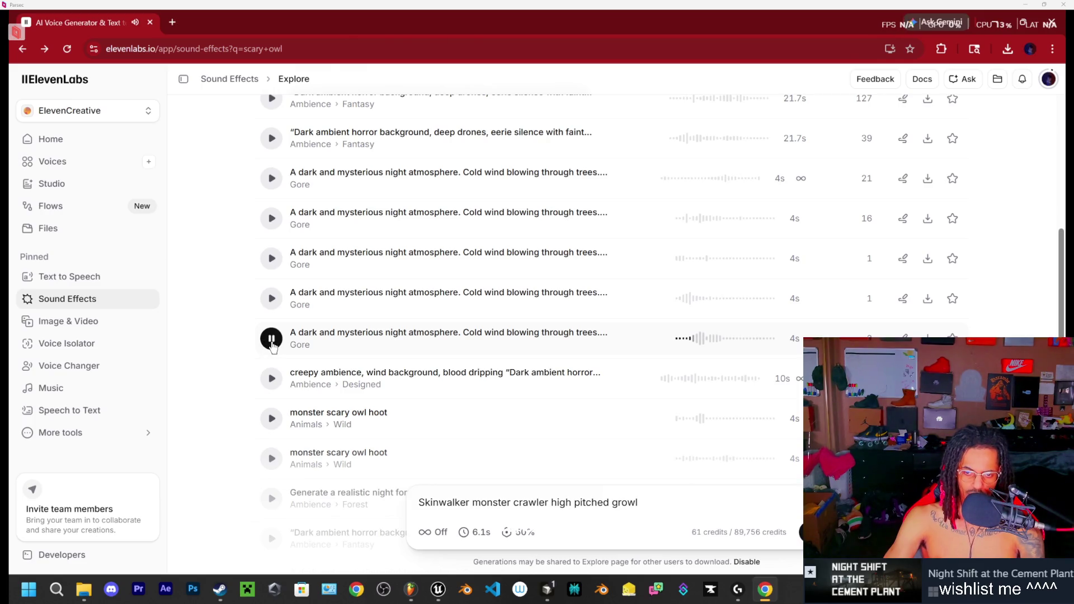
# Step: Star the 'monster scary owl hoot' effect as a favorite and download it
pyautogui.scroll(-1, 272, 345)
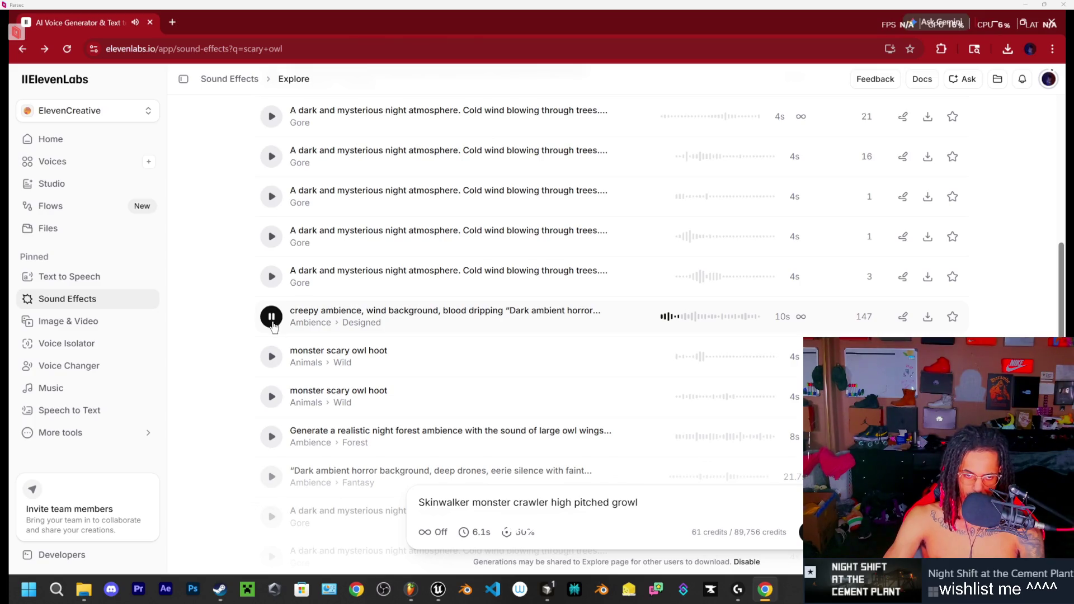
pyautogui.scroll(-1, 274, 322)
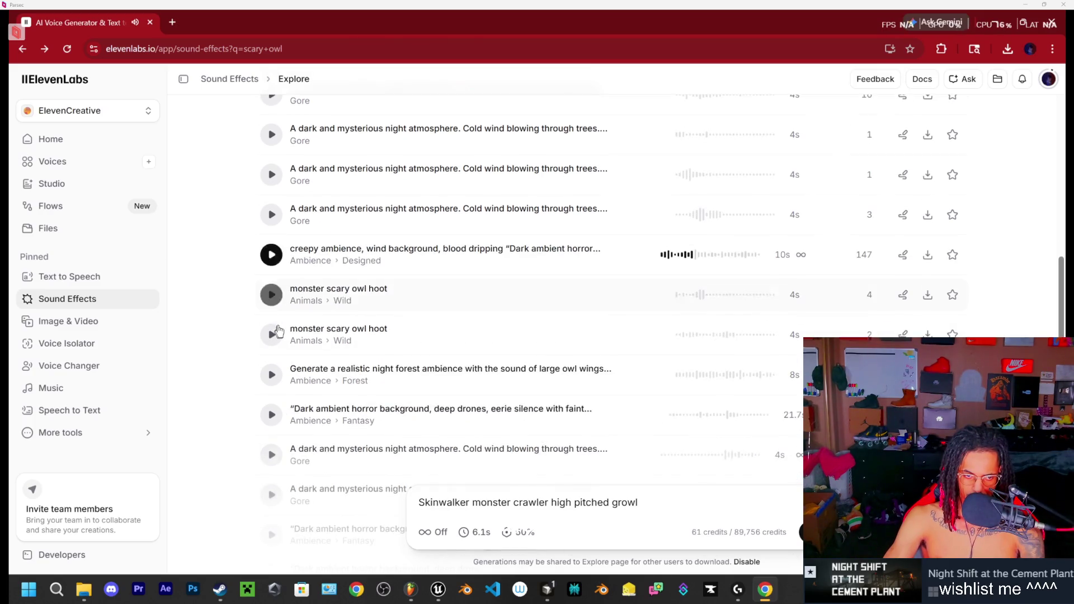
pyautogui.click(273, 297)
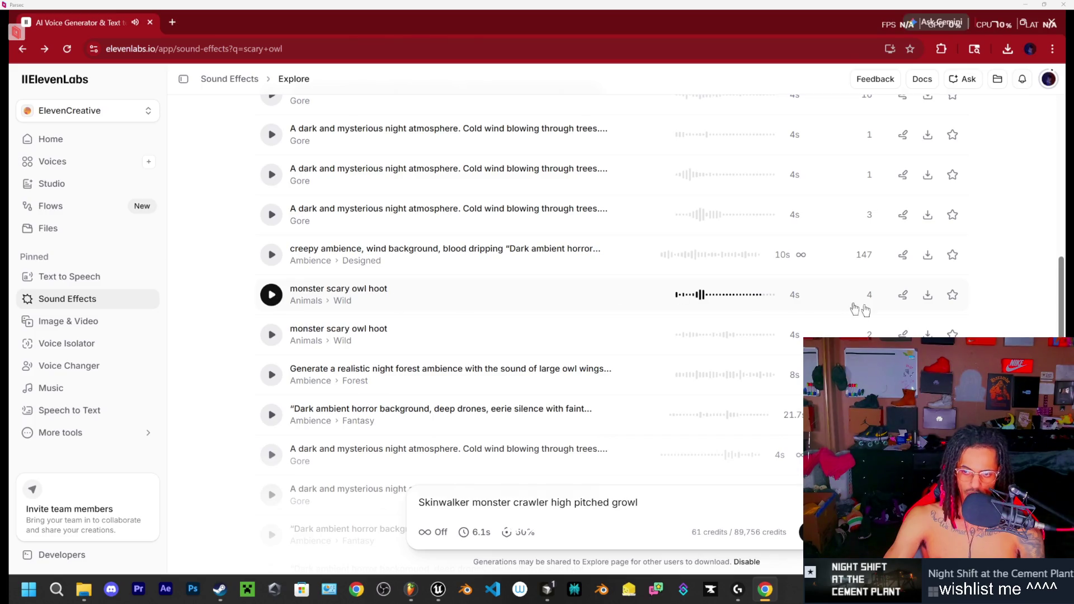
pyautogui.click(952, 294)
pyautogui.click(926, 295)
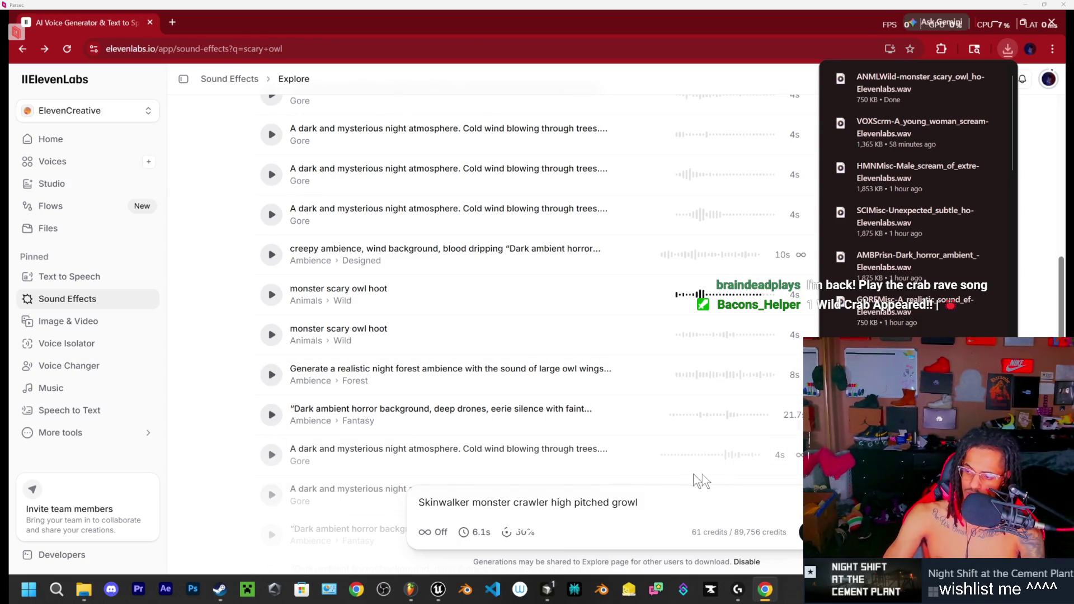
# Step: Open a new Chrome tab beside the ElevenLabs page
pyautogui.click(173, 23)
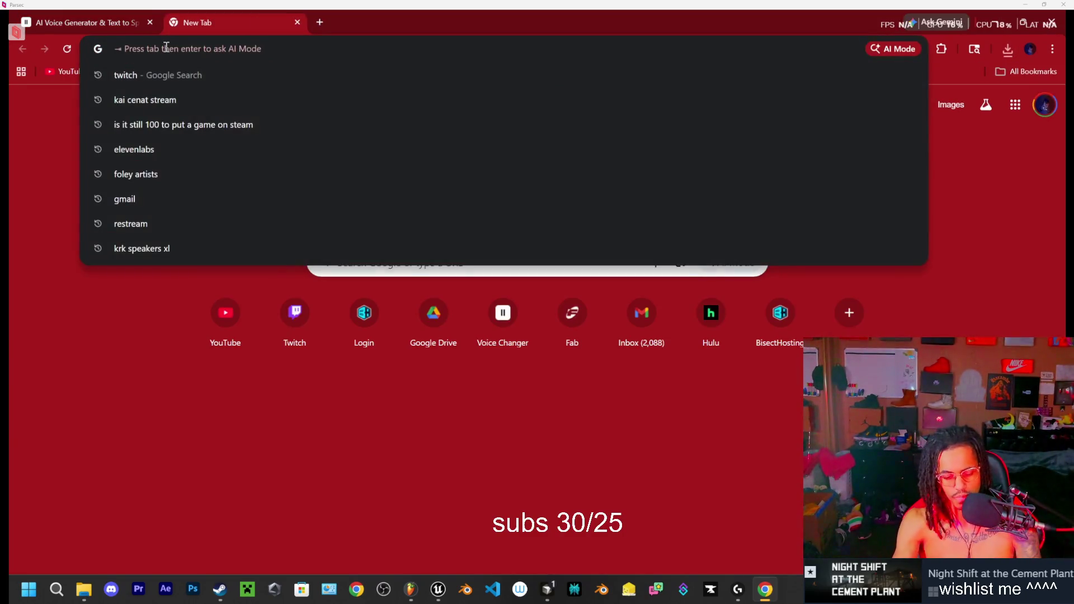
pyautogui.write('crab rave song')
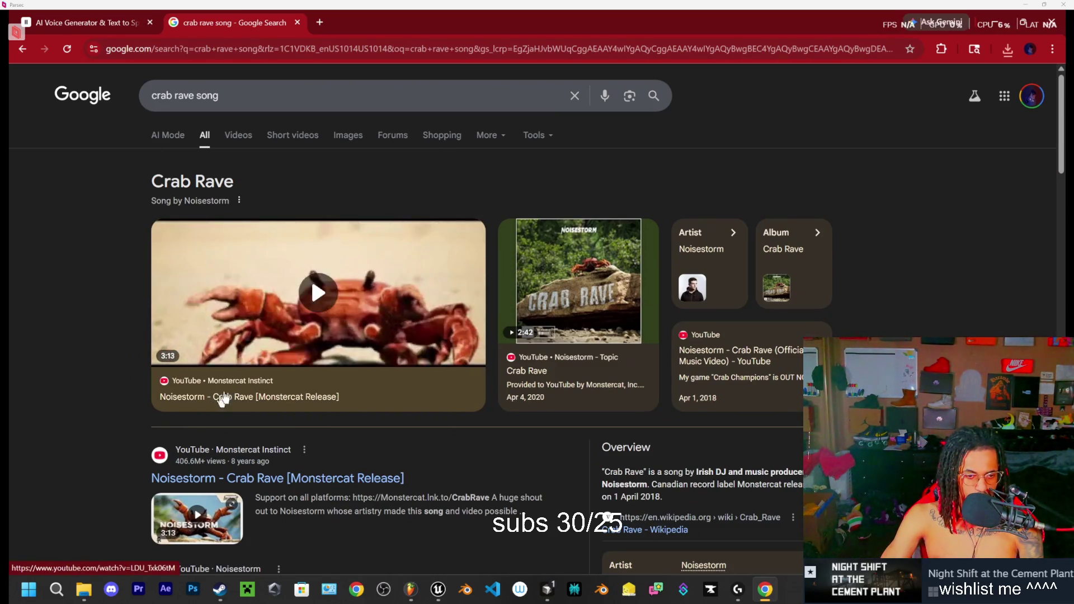
pyautogui.click(212, 404)
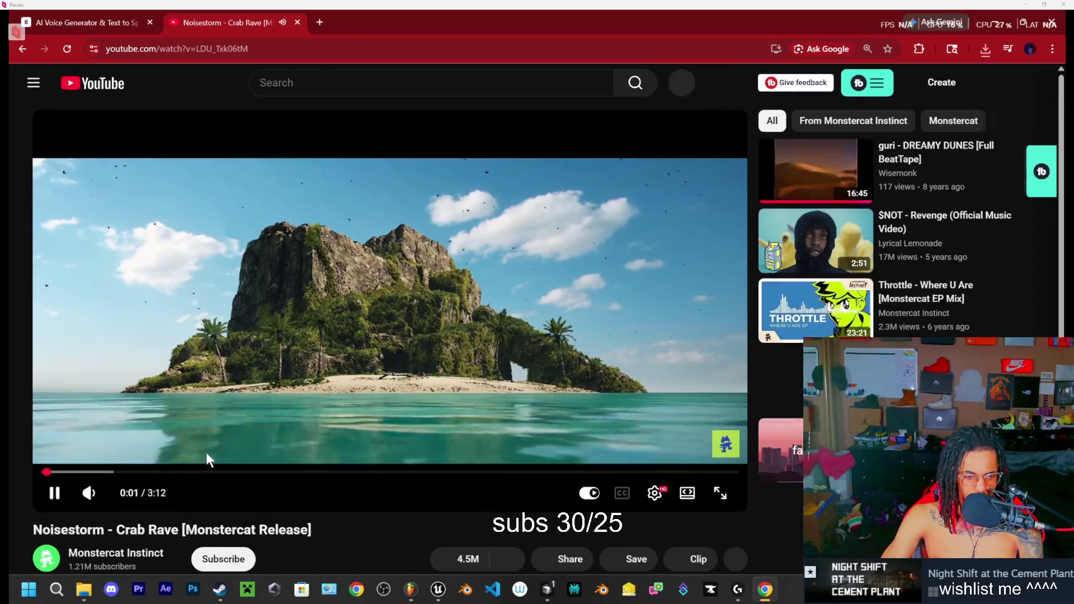
pyautogui.scroll(-1, 206, 452)
pyautogui.click(519, 516)
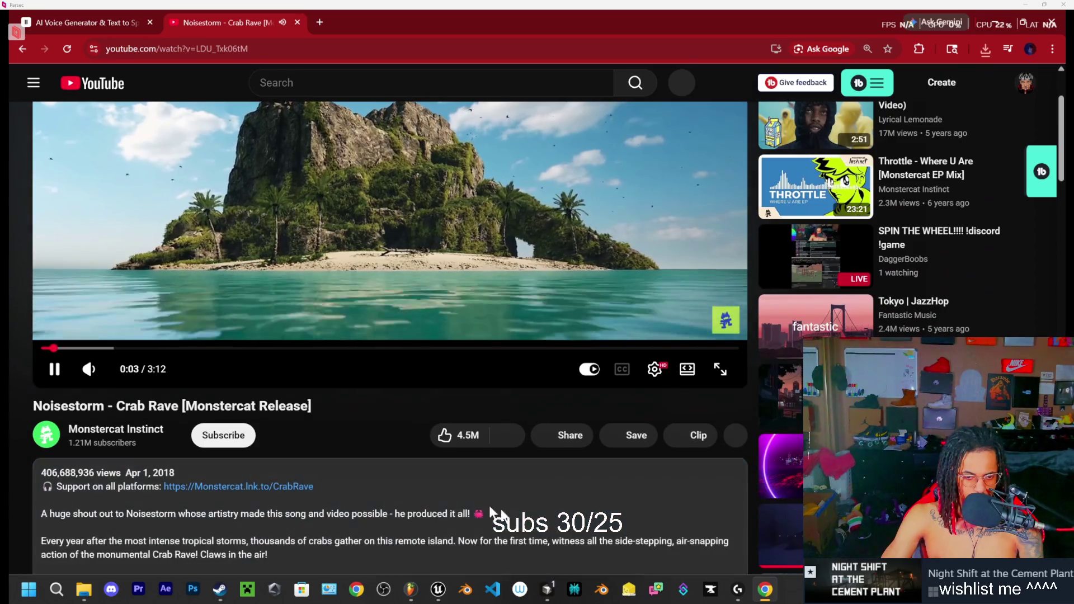
pyautogui.scroll(-10, 358, 425)
pyautogui.scroll(10, 336, 425)
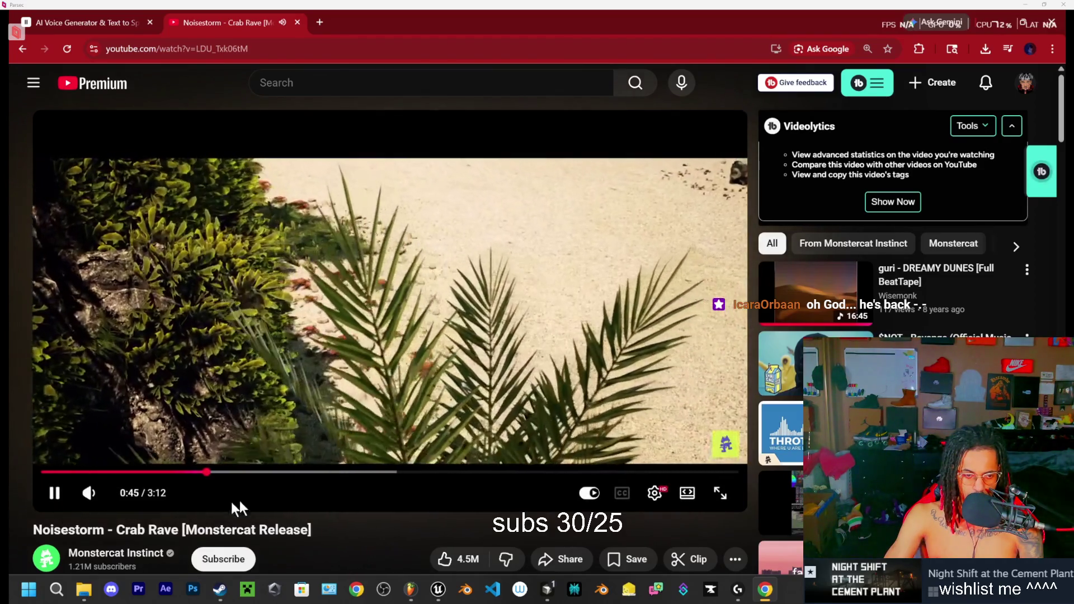
pyautogui.click(308, 473)
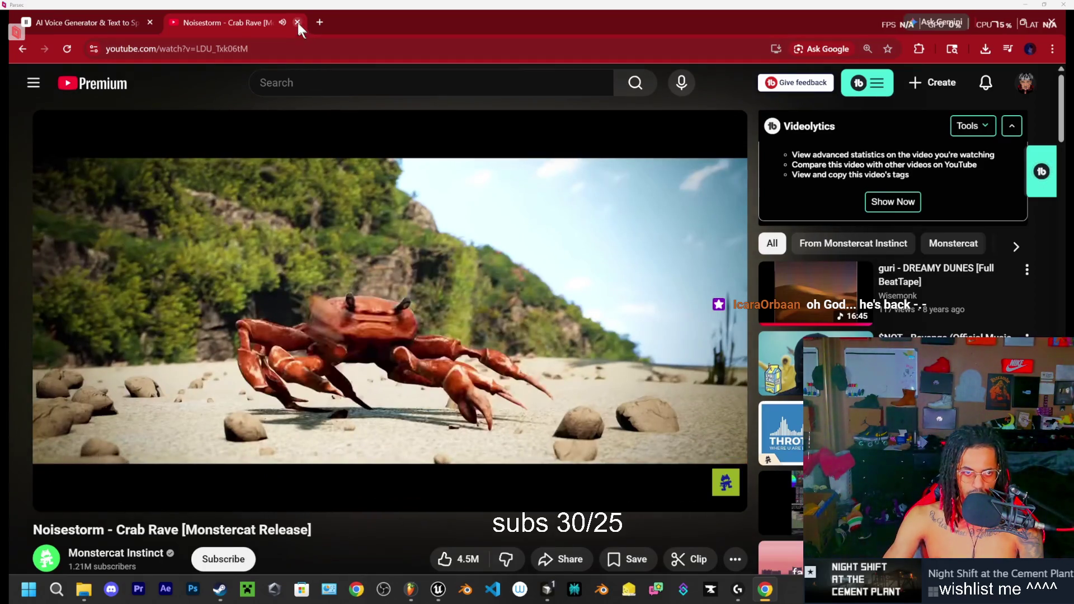
pyautogui.click(297, 22)
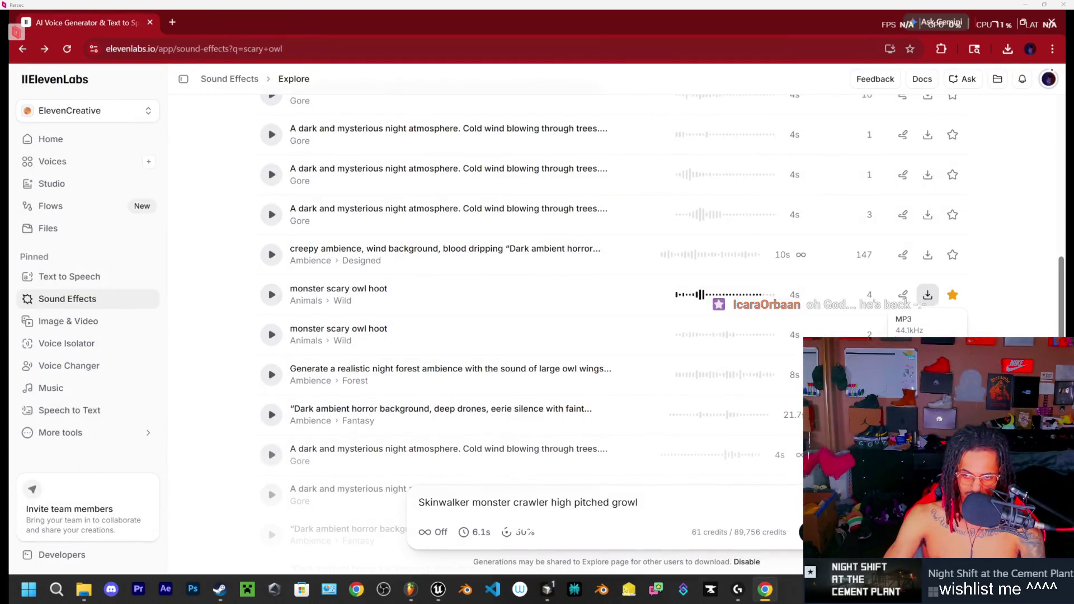
# Step: Download the monster owl hoot again, then play the skinwalker voice clips in Favorites
pyautogui.click(917, 330)
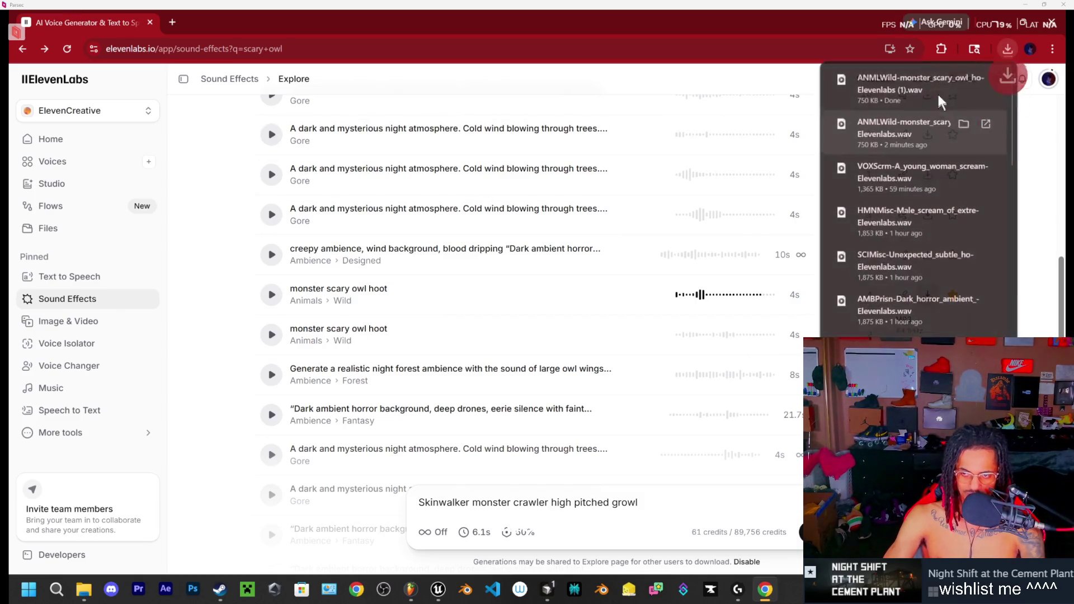
pyautogui.scroll(10, 241, 276)
pyautogui.scroll(1, 239, 283)
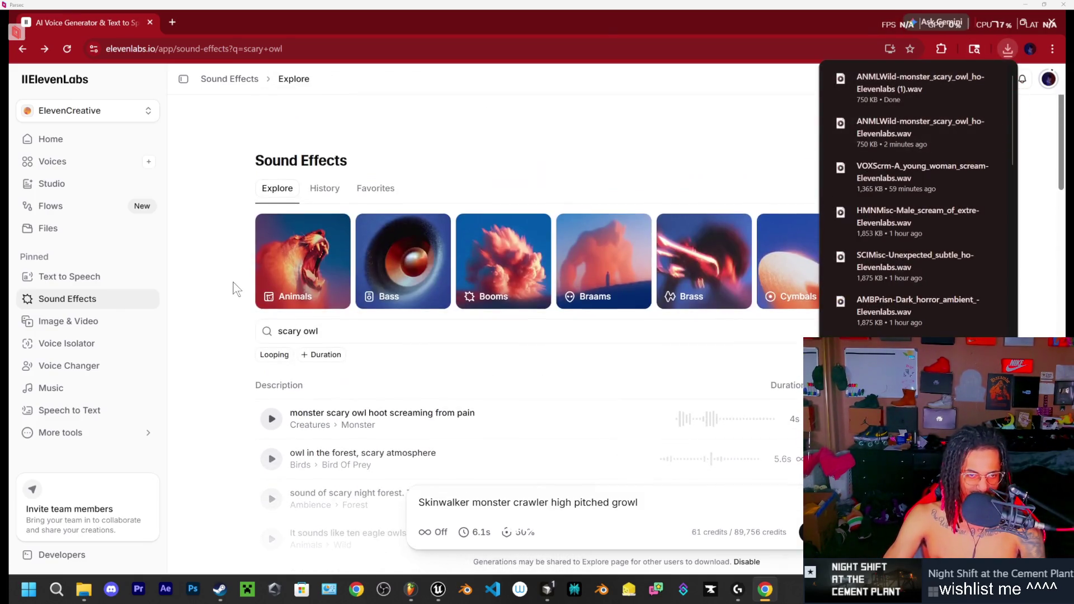
pyautogui.click(372, 189)
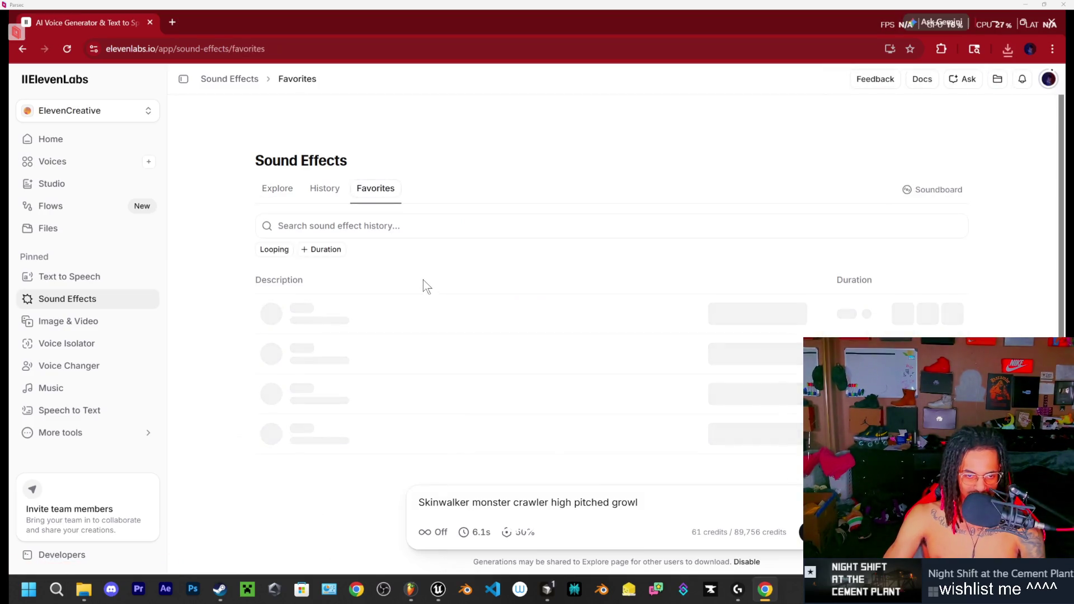
pyautogui.scroll(-5, 494, 295)
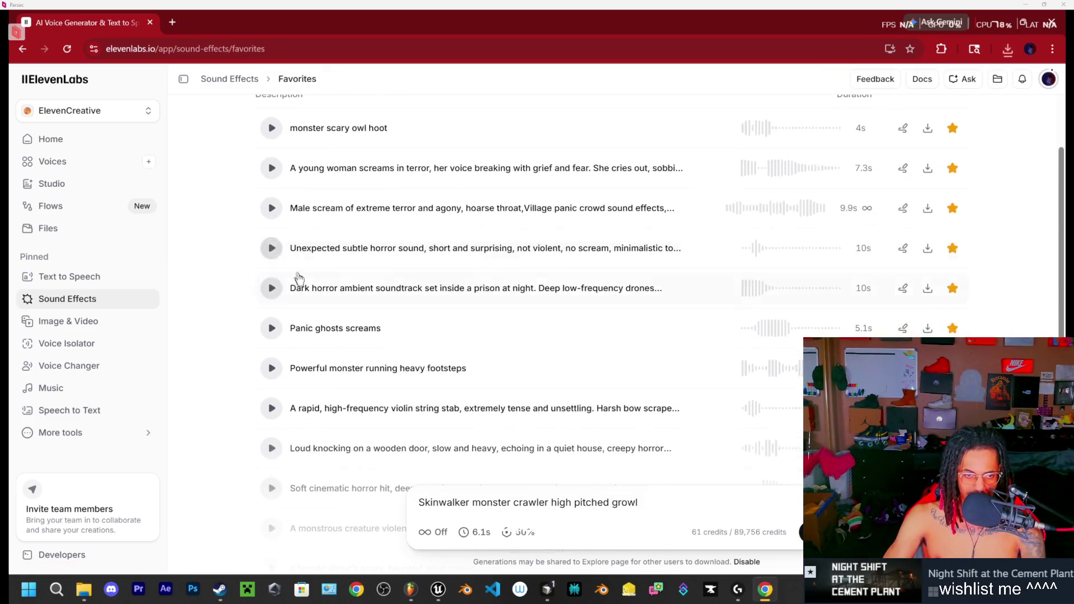
pyautogui.scroll(-9, 392, 230)
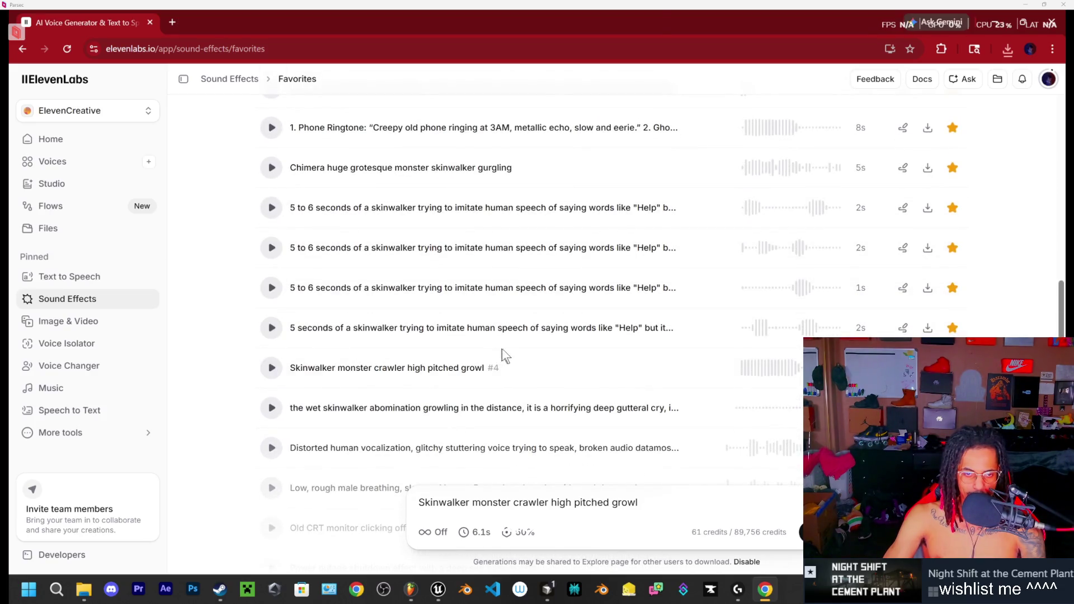
pyautogui.scroll(-1, 504, 344)
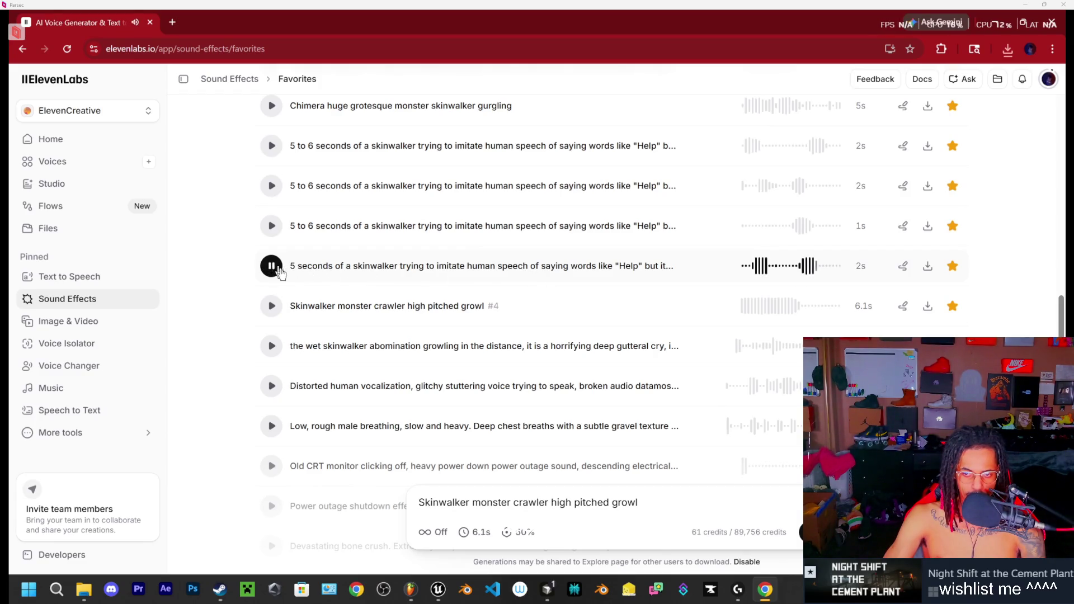
pyautogui.click(272, 226)
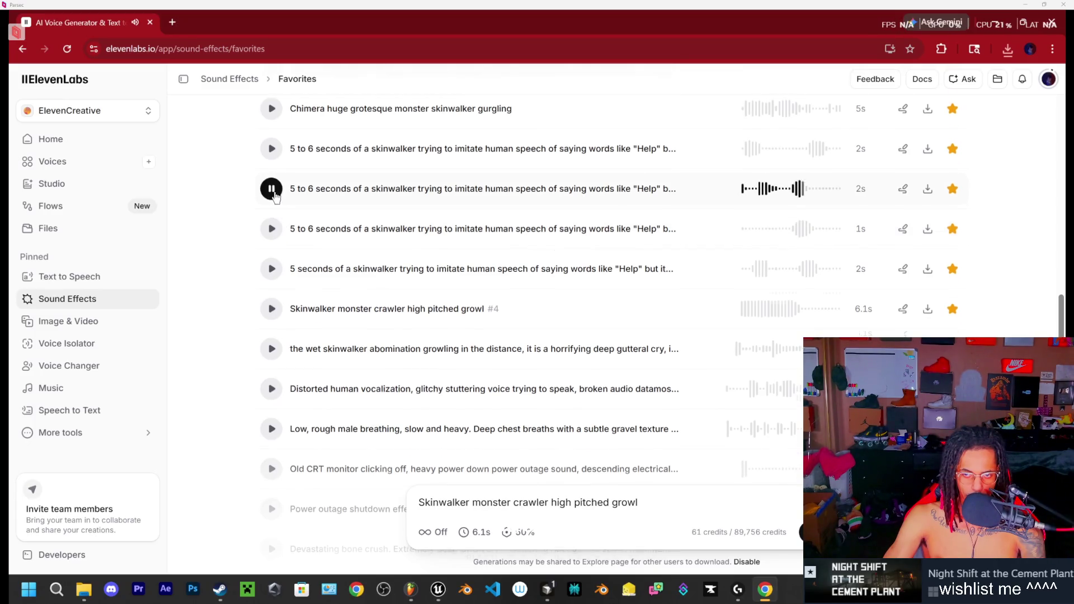
pyautogui.scroll(1, 274, 201)
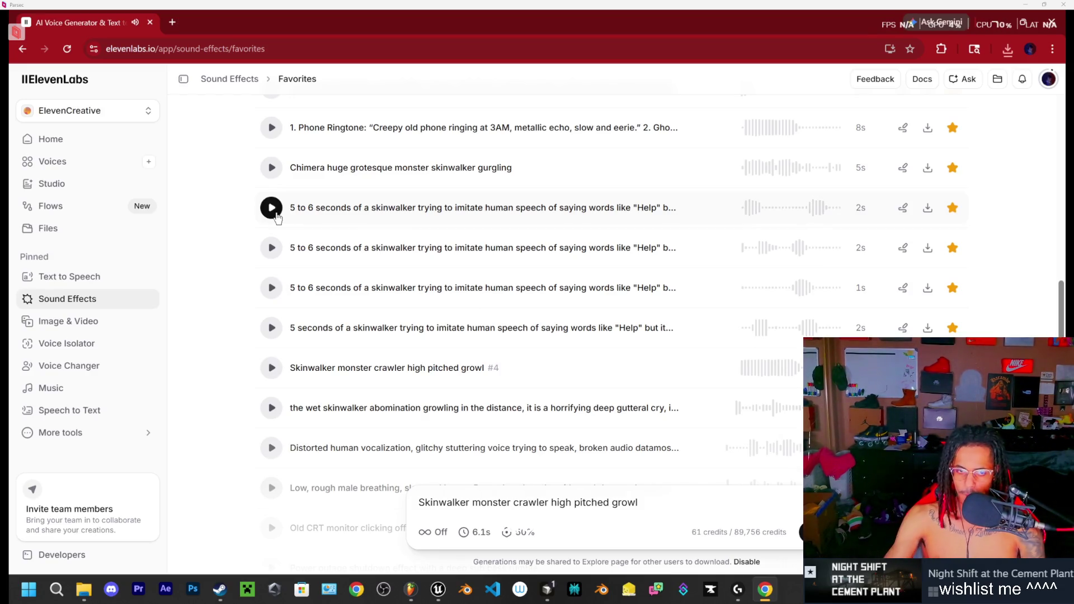
pyautogui.click(272, 250)
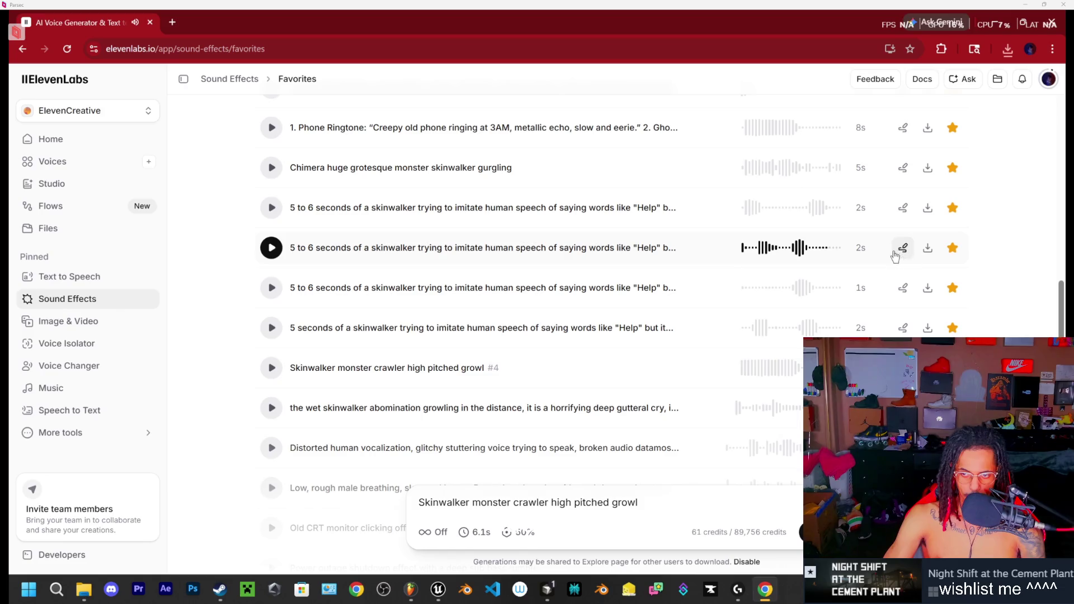
# Step: Download the skinwalker 'Help' imitation clip as WAV and open download options for the 5-second clip
pyautogui.click(927, 250)
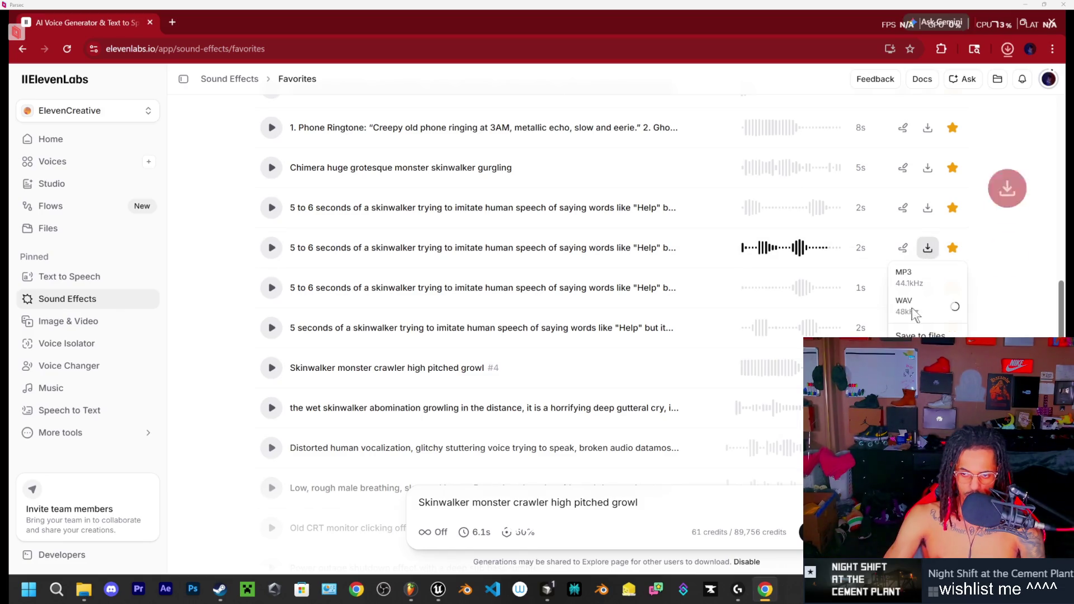
pyautogui.click(914, 311)
pyautogui.click(853, 277)
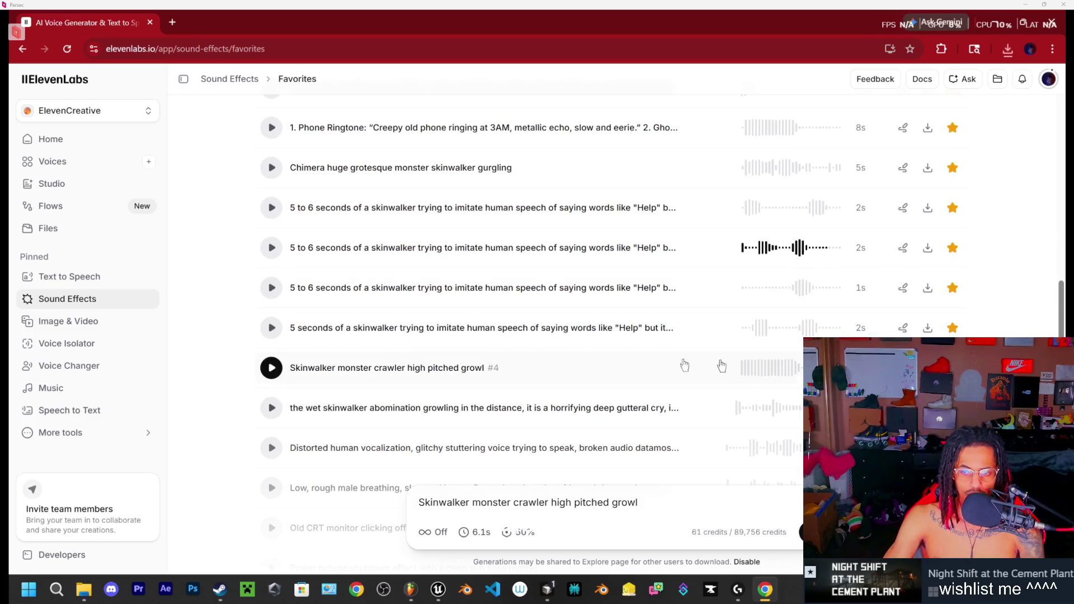
pyautogui.scroll(-1, 295, 322)
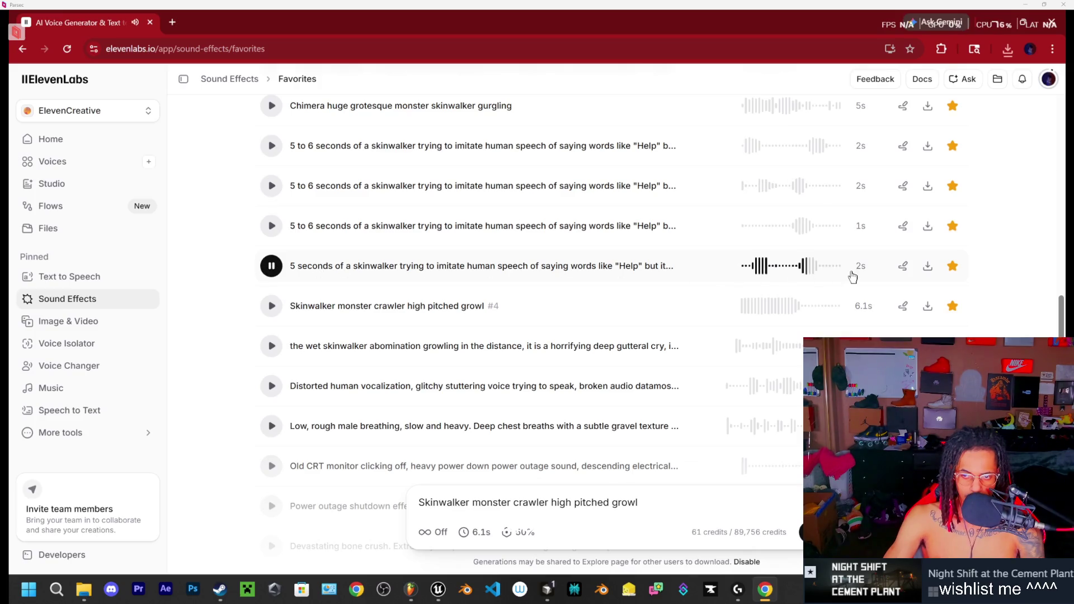
pyautogui.click(927, 266)
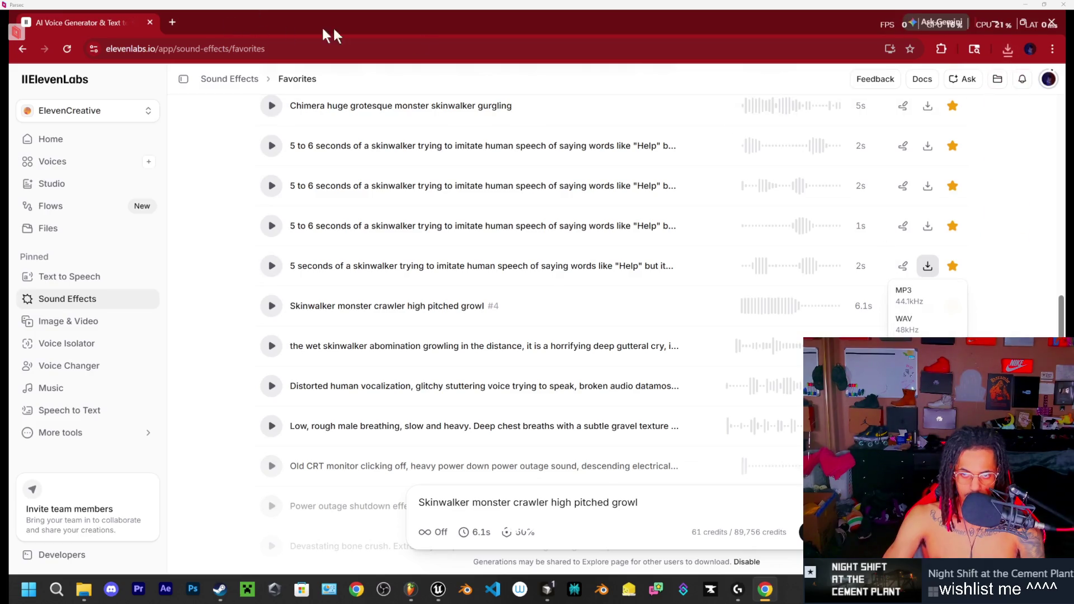
pyautogui.click(996, 24)
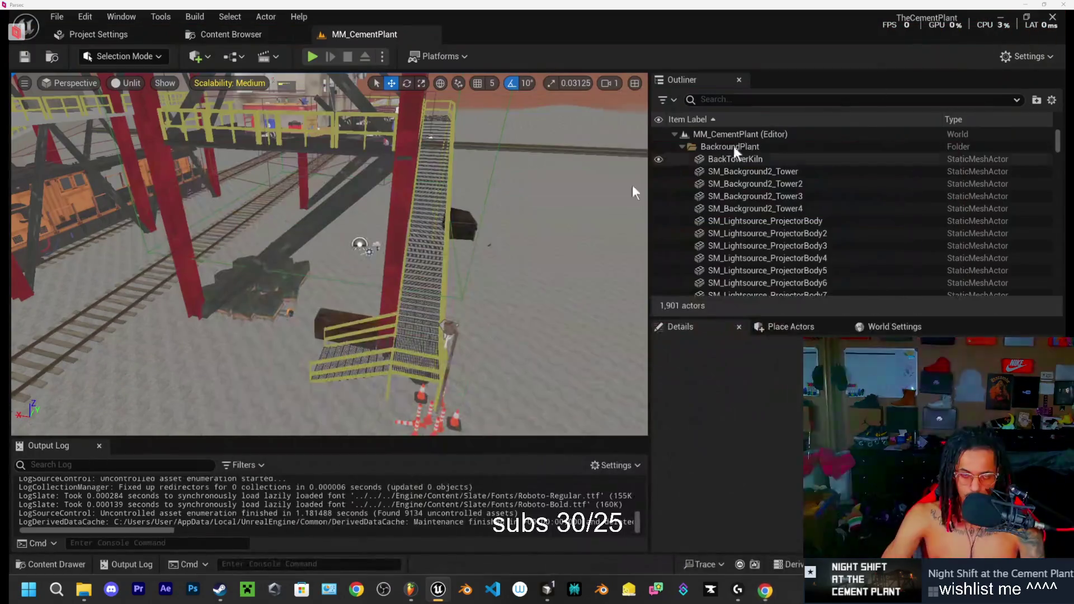
# Step: Load the CementPlant level from the Content folder, then show the Downloads folder in File Explorer
pyautogui.click(88, 565)
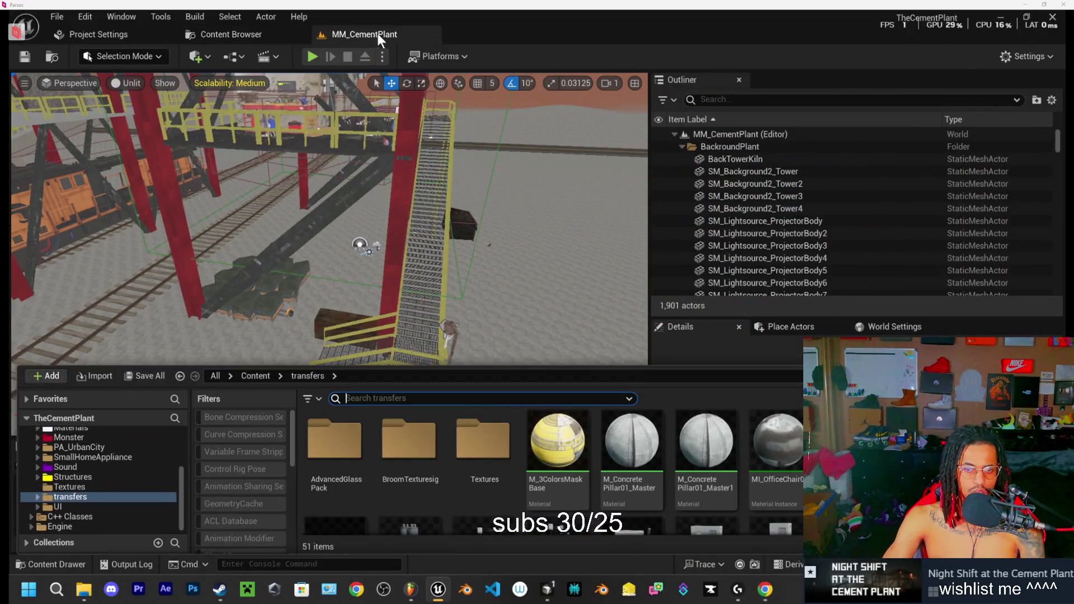
pyautogui.hotkey('ctrl', 'space')
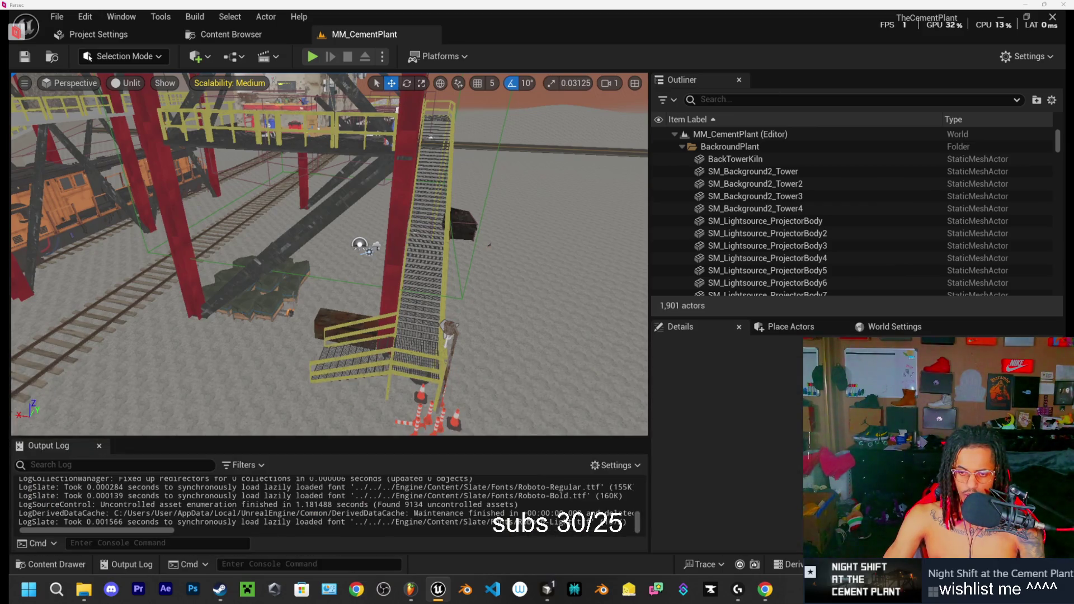
pyautogui.hotkey('alt', 'Tab')
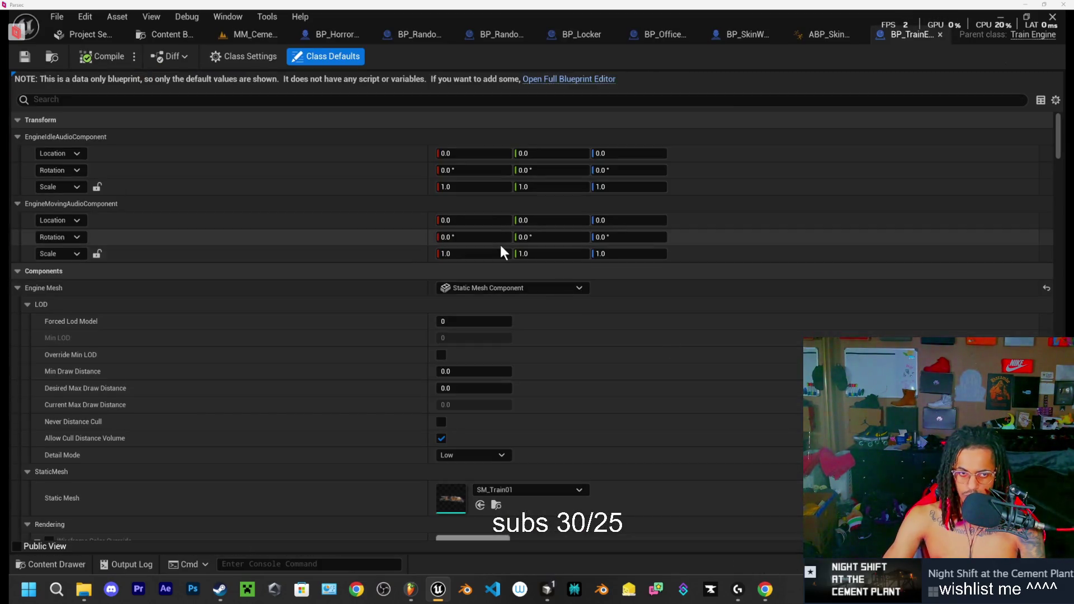
pyautogui.click(246, 32)
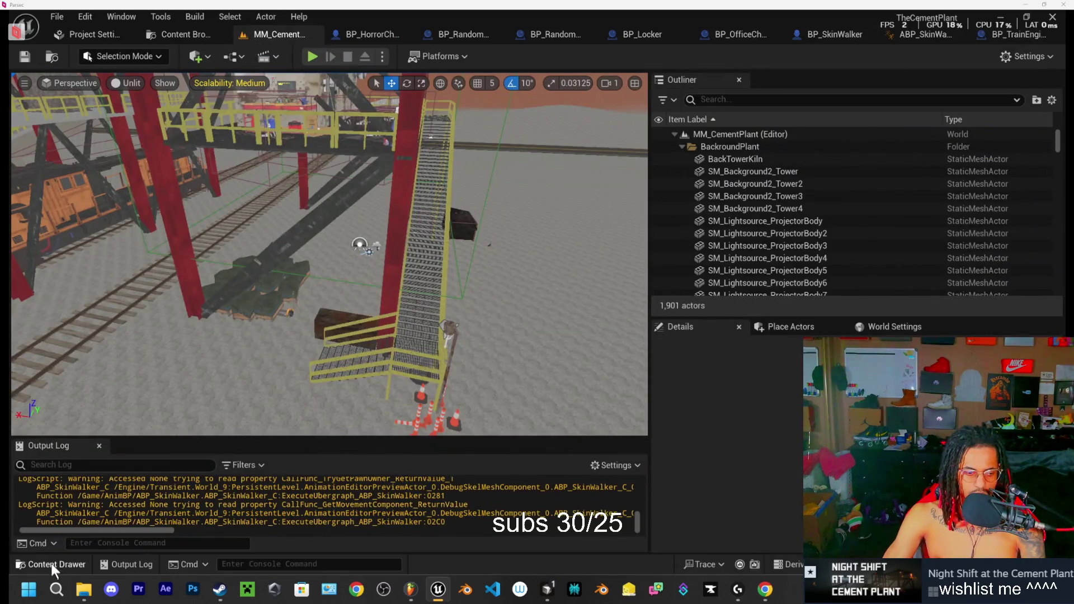
pyautogui.click(52, 564)
pyautogui.scroll(5, 74, 476)
pyautogui.click(68, 446)
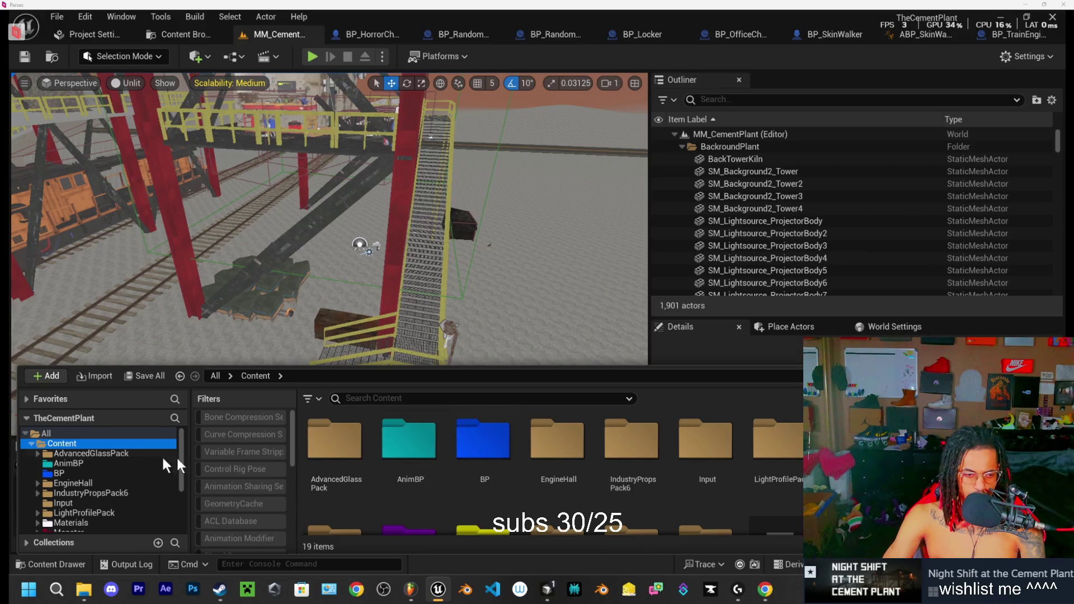
pyautogui.scroll(-3, 553, 470)
pyautogui.doubleClick(771, 503)
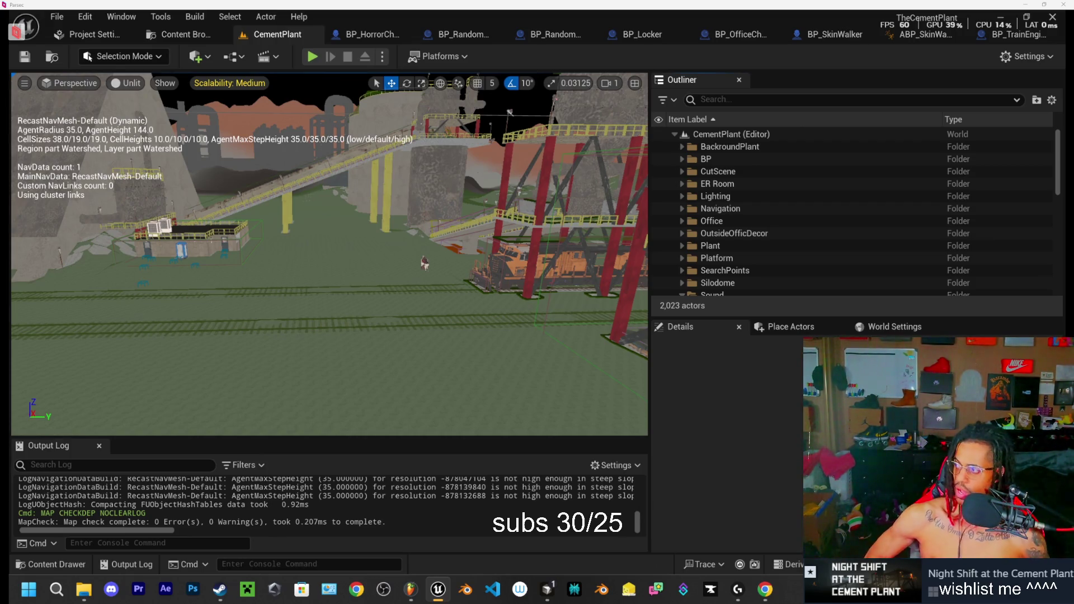
pyautogui.hotkey('alt', 'Tab')
pyautogui.click(52, 183)
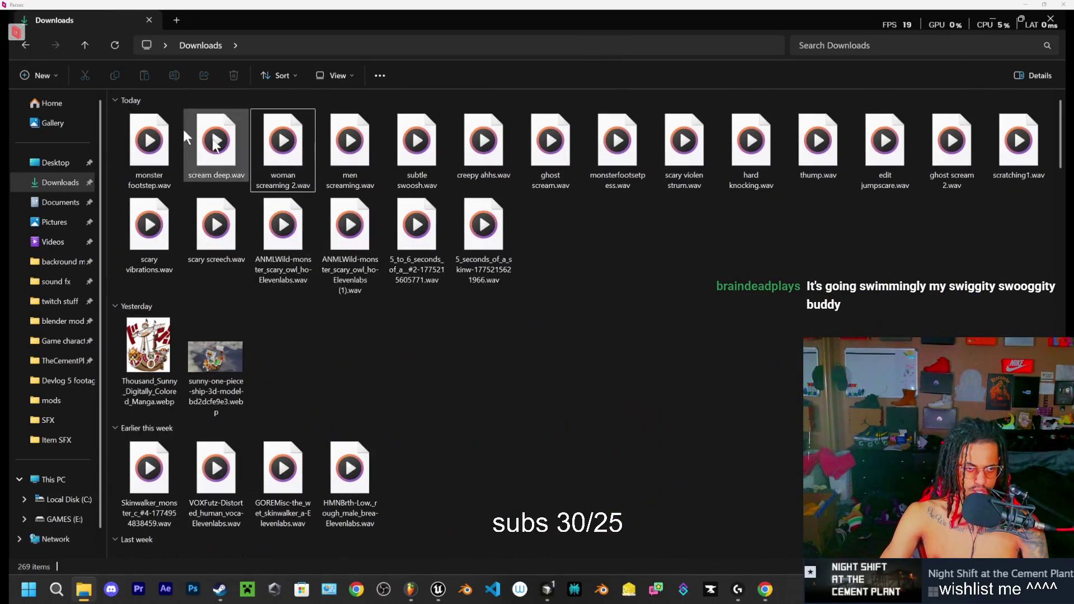
# Step: Refresh Downloads and rename the newest 5_seconds skinwalker WAV to help.wav
pyautogui.click(115, 46)
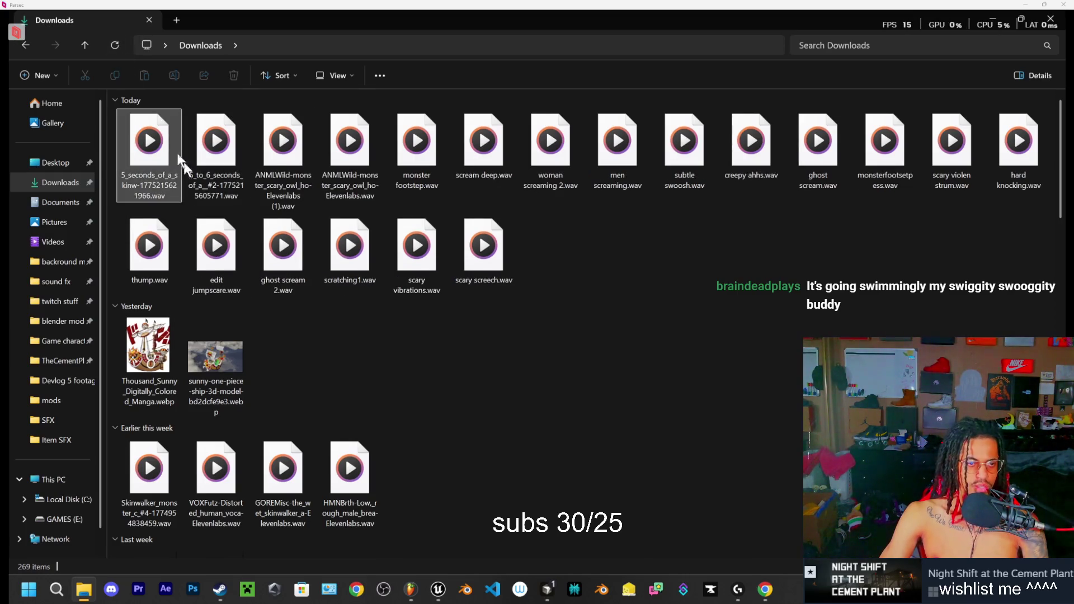
pyautogui.click(161, 158)
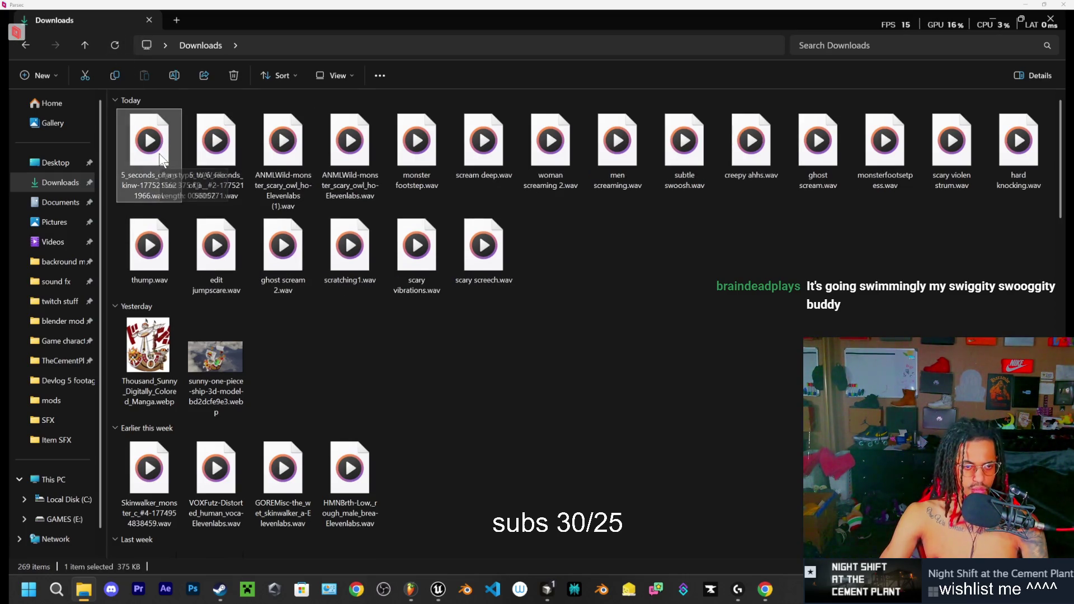
pyautogui.press('F2')
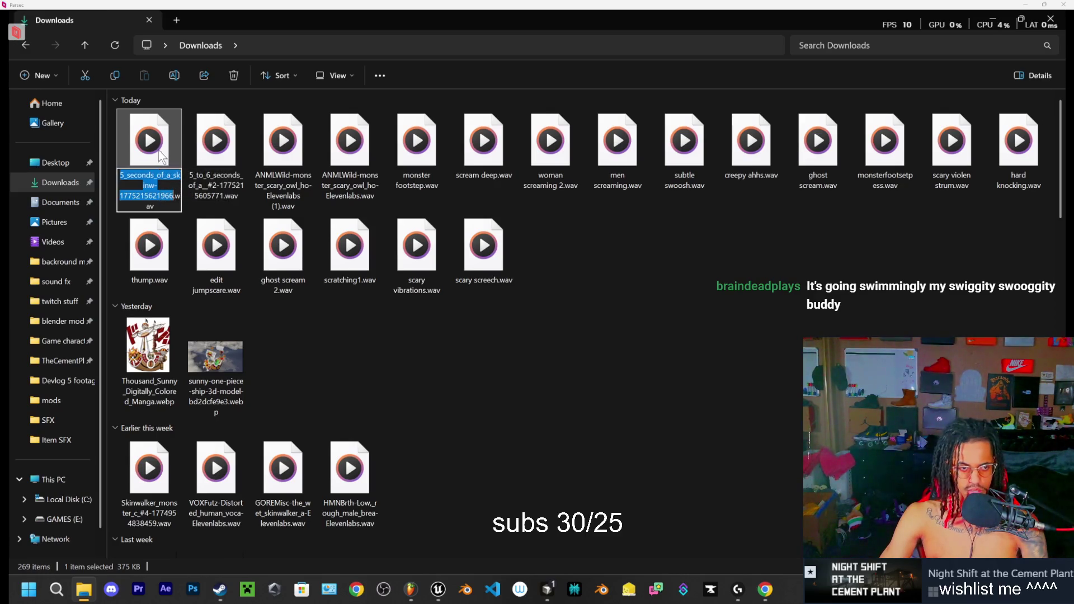
pyautogui.write('help')
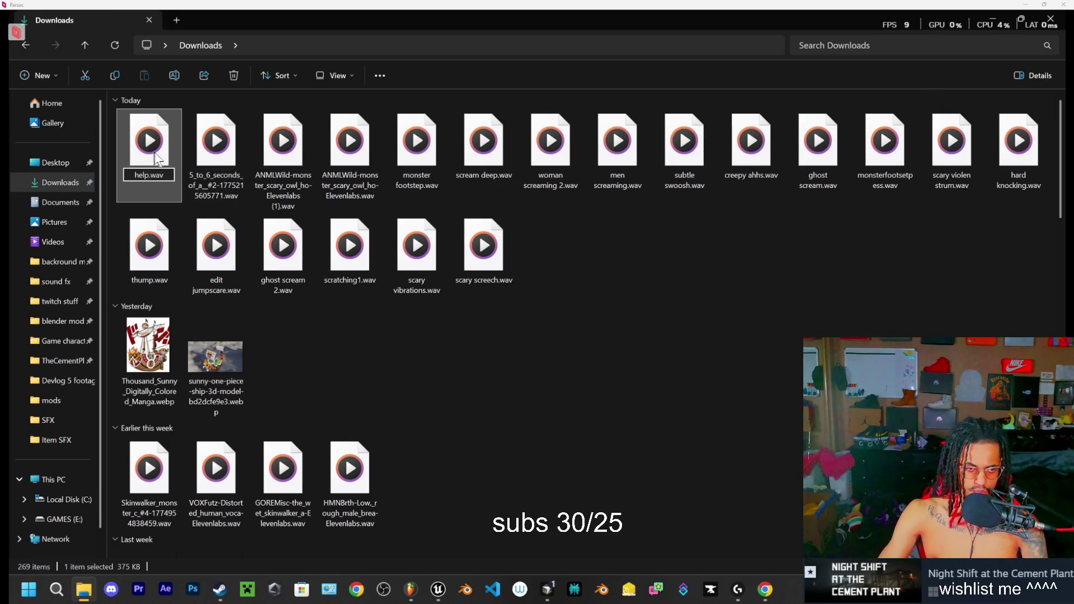
pyautogui.press('Return')
pyautogui.press('Return')
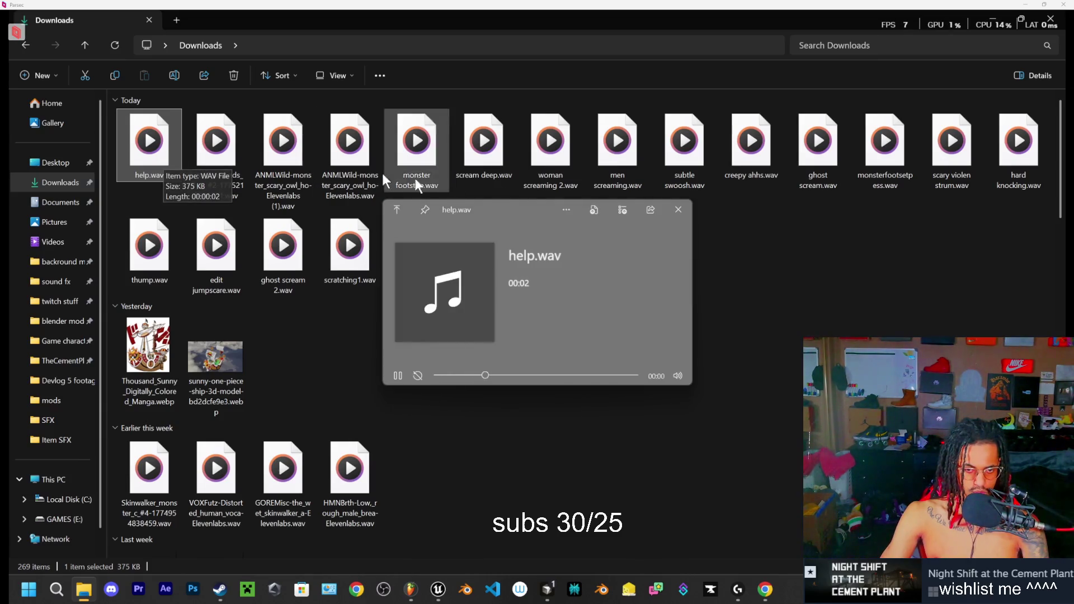
# Step: Preview the 5_to_6_seconds WAV and rename it to hrlp.wav
pyautogui.click(682, 213)
pyautogui.doubleClick(216, 157)
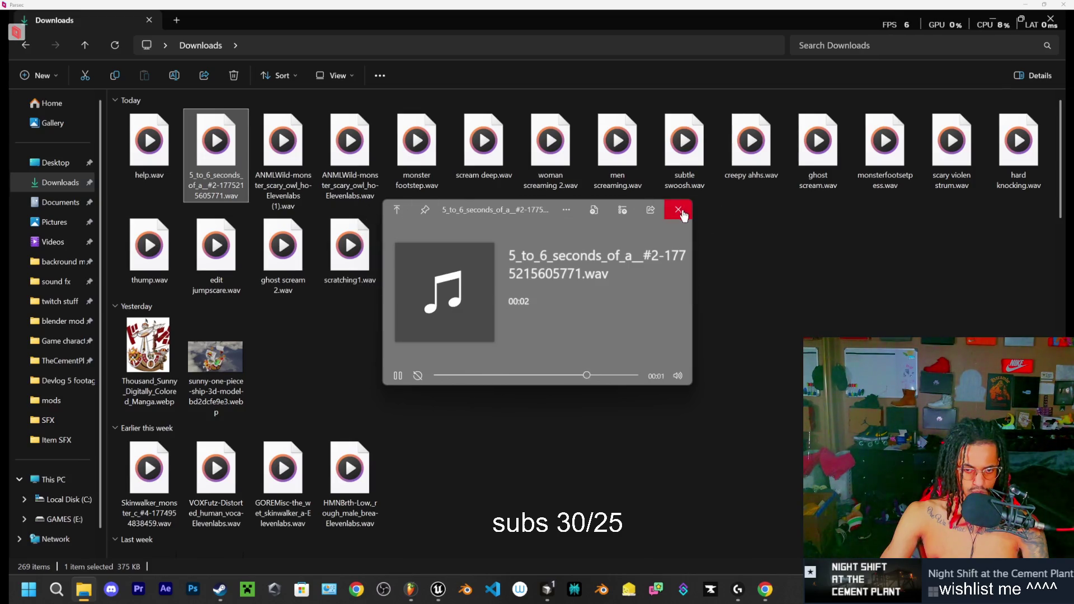
pyautogui.click(678, 209)
pyautogui.press('F2')
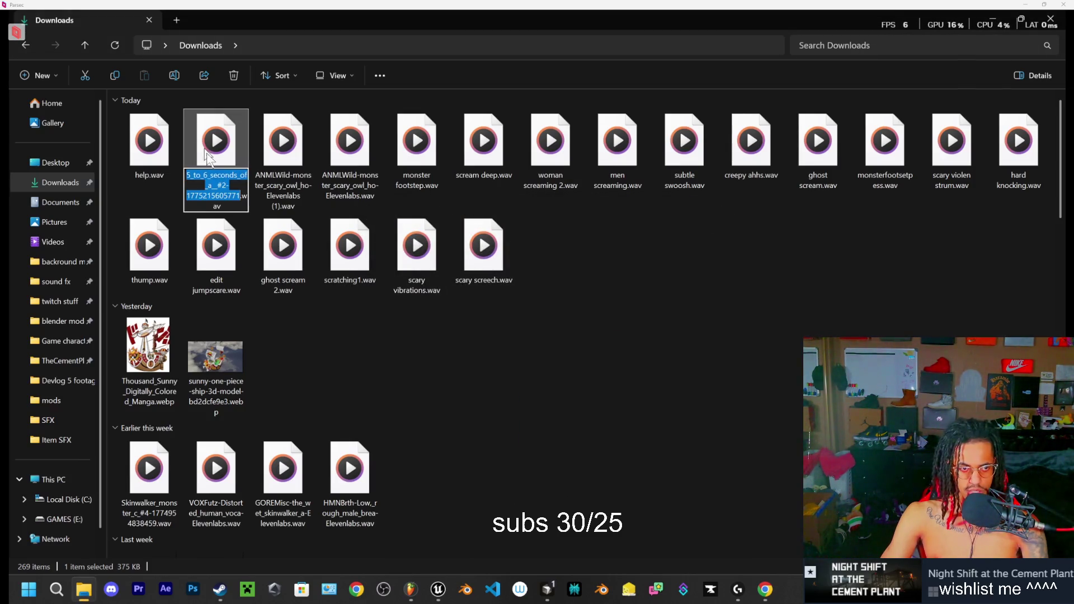
pyautogui.write('hrlp')
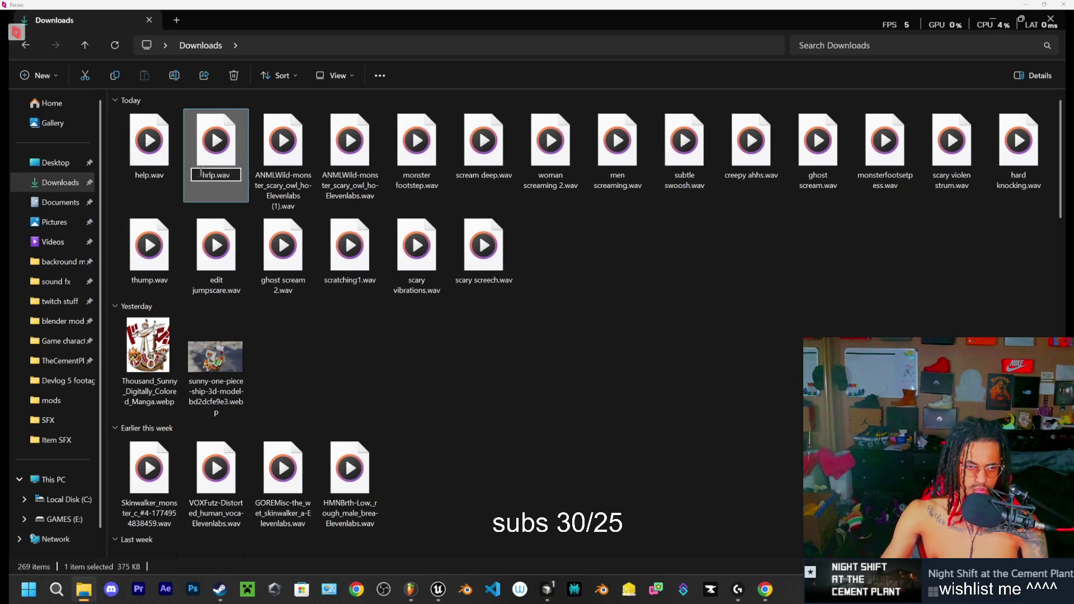
pyautogui.click(394, 351)
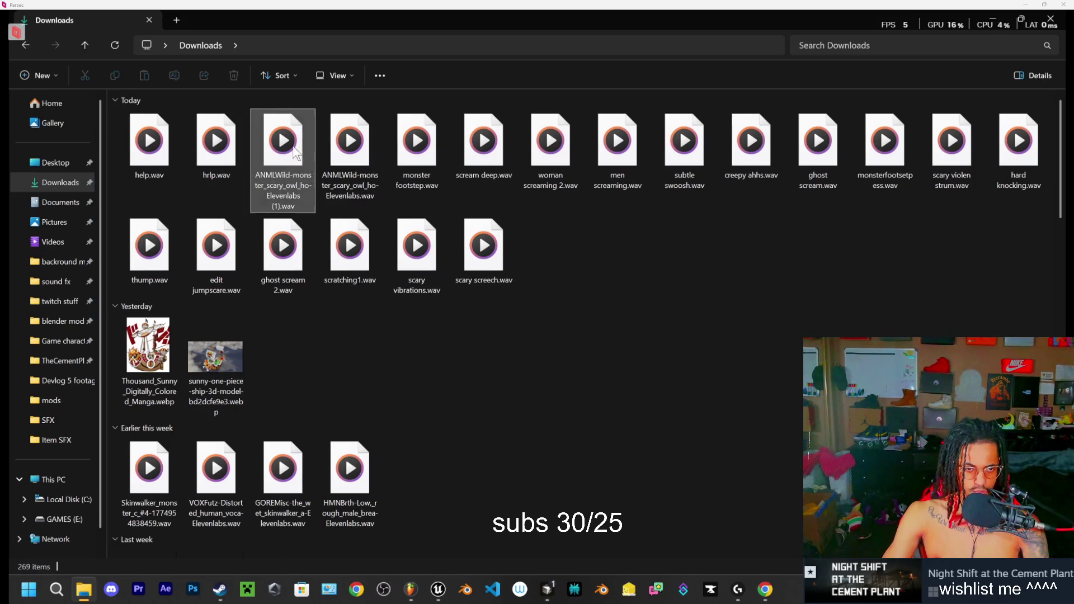
# Step: Preview both ANMLWild owl files and delete the duplicate ANMLWild (1).wav
pyautogui.doubleClick(282, 148)
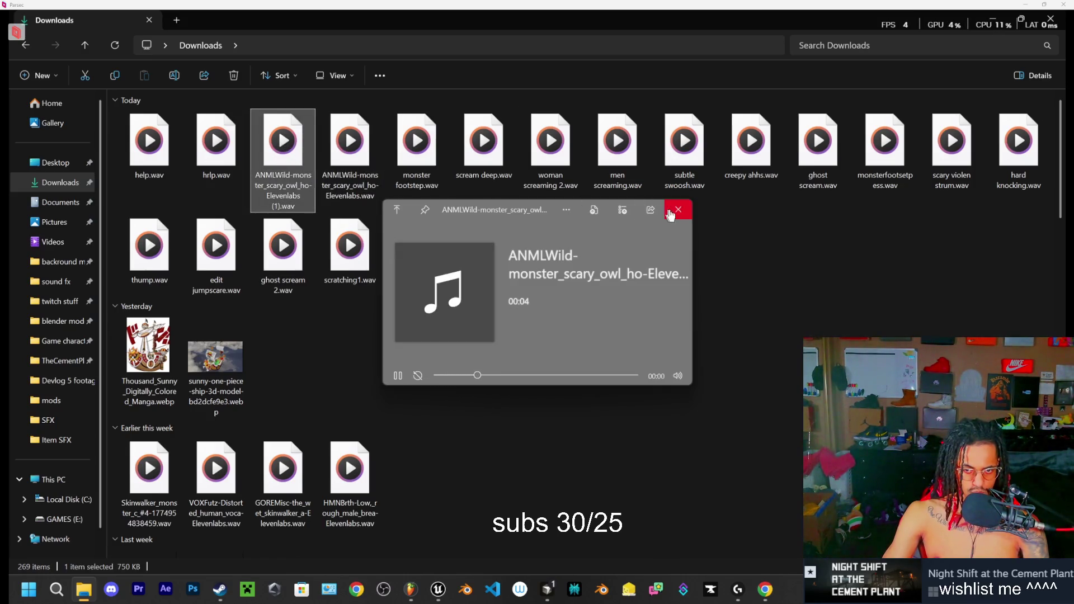
pyautogui.click(678, 210)
pyautogui.click(375, 159)
pyautogui.doubleClick(382, 155)
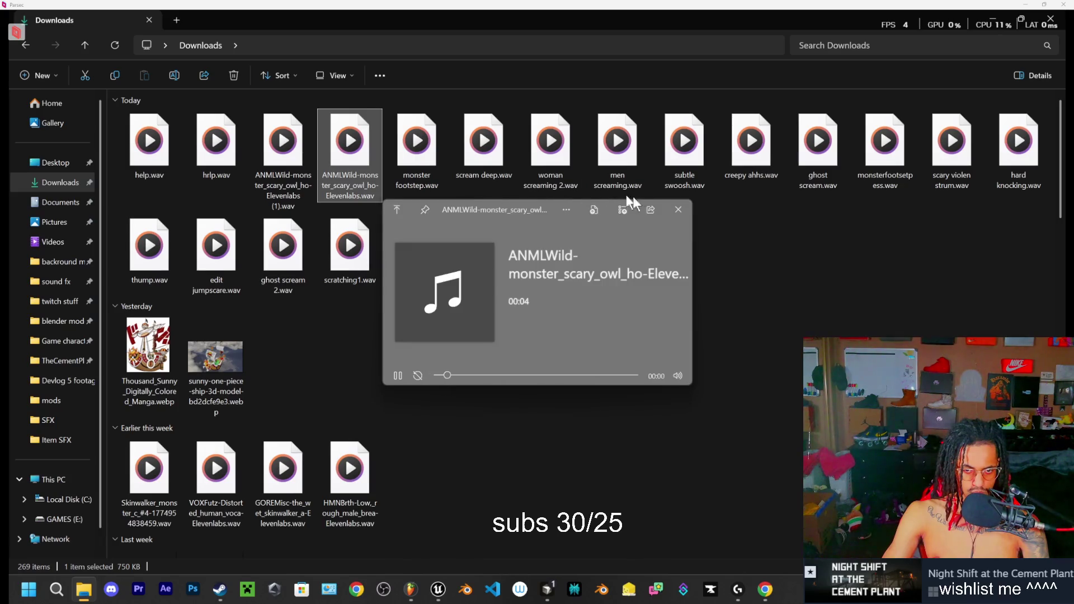
pyautogui.click(679, 212)
pyautogui.click(297, 149)
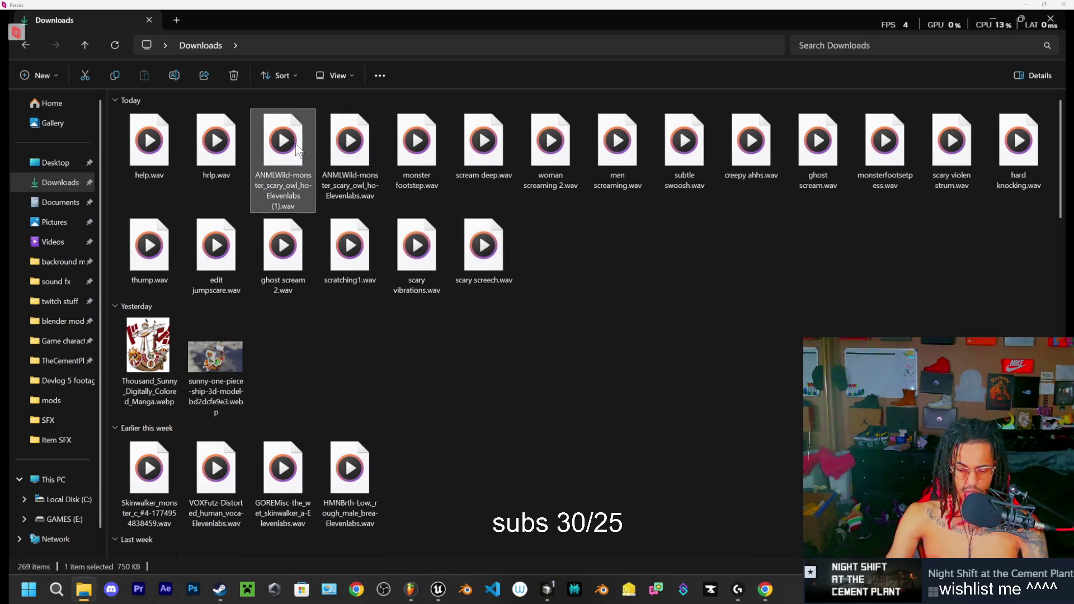
pyautogui.press('Delete')
# Step: Rename the remaining owl file to owl.wav, correcting the 'oe' typo
pyautogui.press('F2')
pyautogui.write('oe')
pyautogui.press('BackSpace')
pyautogui.press('BackSpace')
pyautogui.write('wl')
pyautogui.click(546, 295)
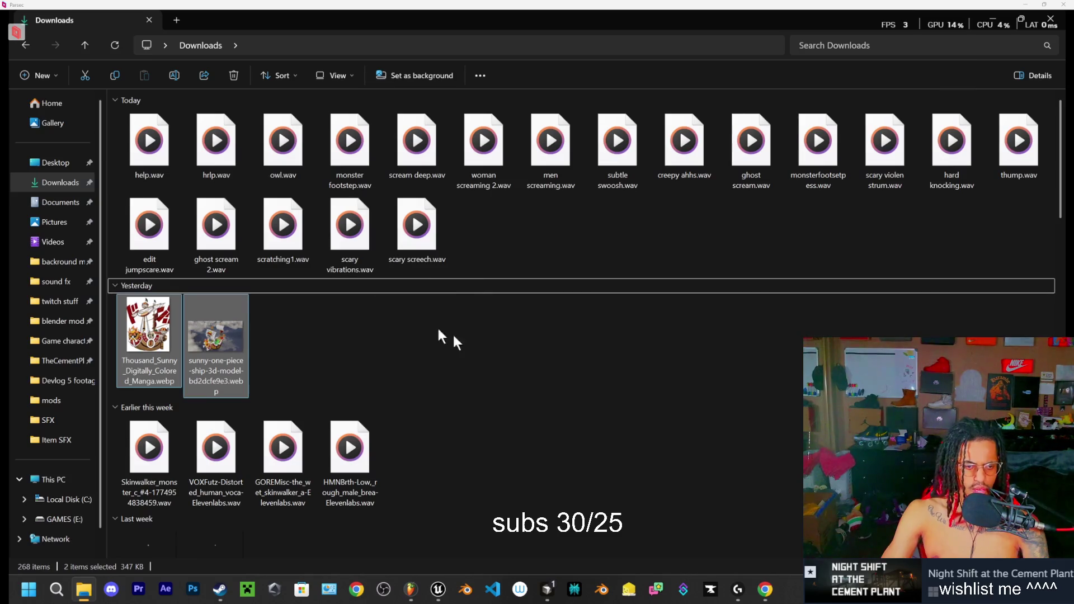
# Step: Select help, hrlp and owl.wav together, undoing an accidental duplicate, and shrink the Explorer window
pyautogui.click(283, 159)
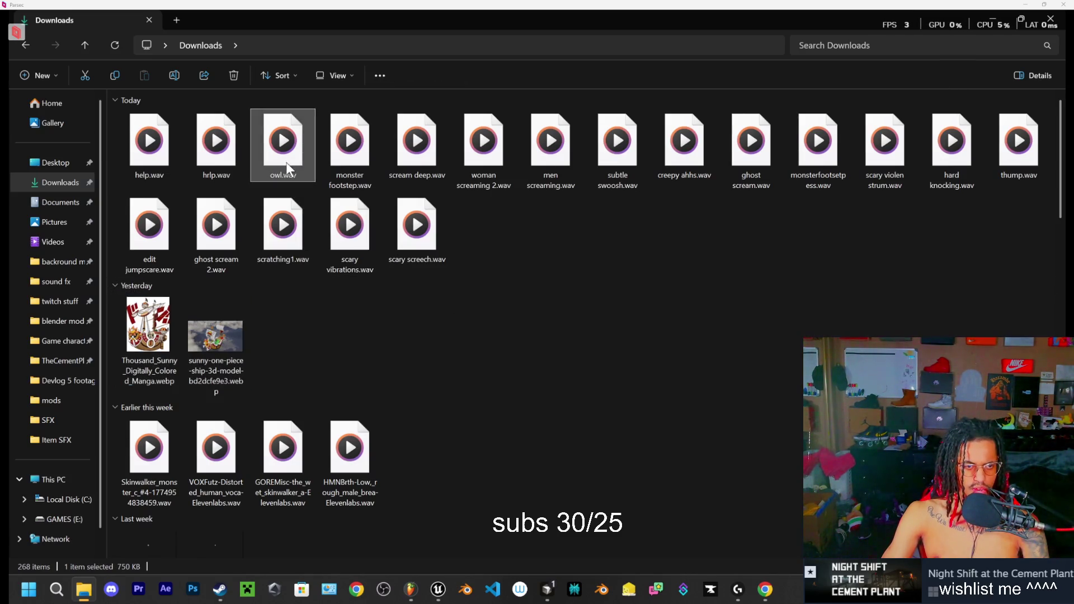
pyautogui.keyDown('ctrl'); pyautogui.click(216, 151); pyautogui.keyUp('ctrl')
pyautogui.hotkey('ctrl', 'c')
pyautogui.hotkey('ctrl', 'v')
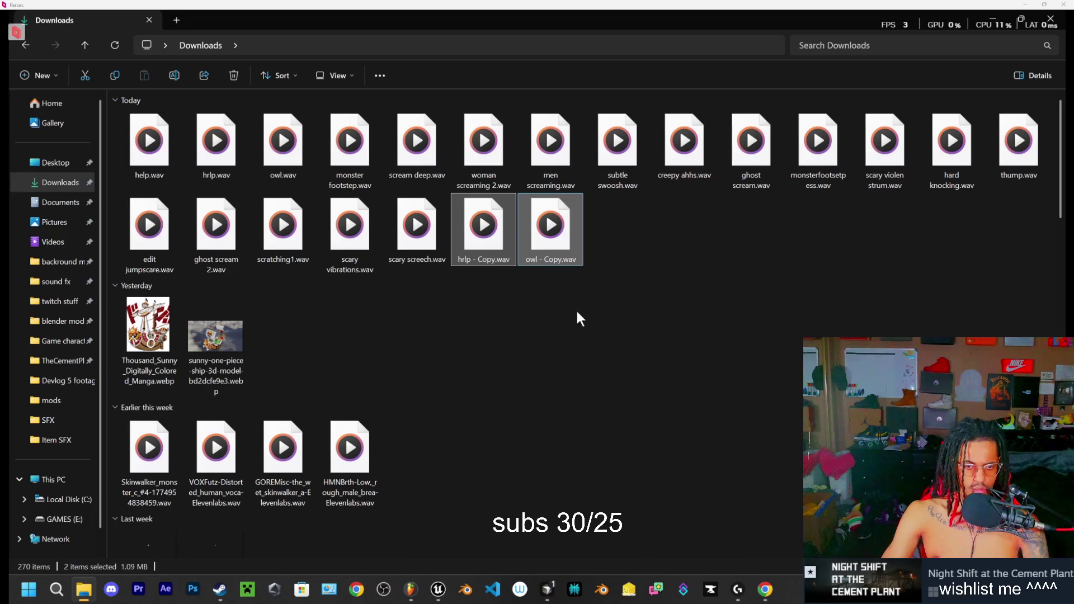
pyautogui.hotkey('ctrl', 'z')
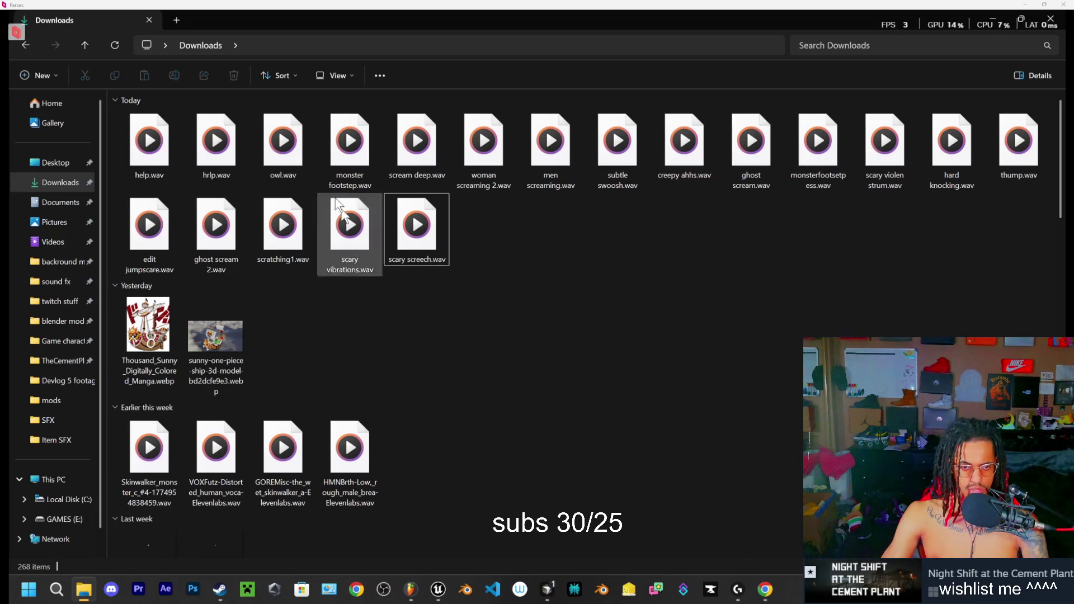
pyautogui.keyDown('ctrl'); pyautogui.click(212, 153); pyautogui.keyUp('ctrl')
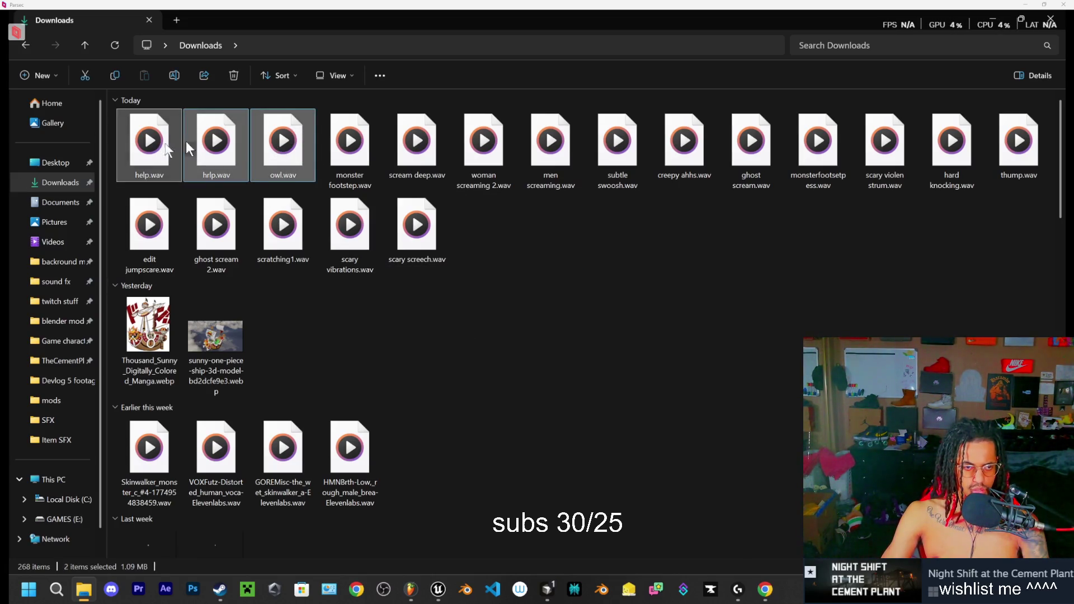
pyautogui.click(1020, 16)
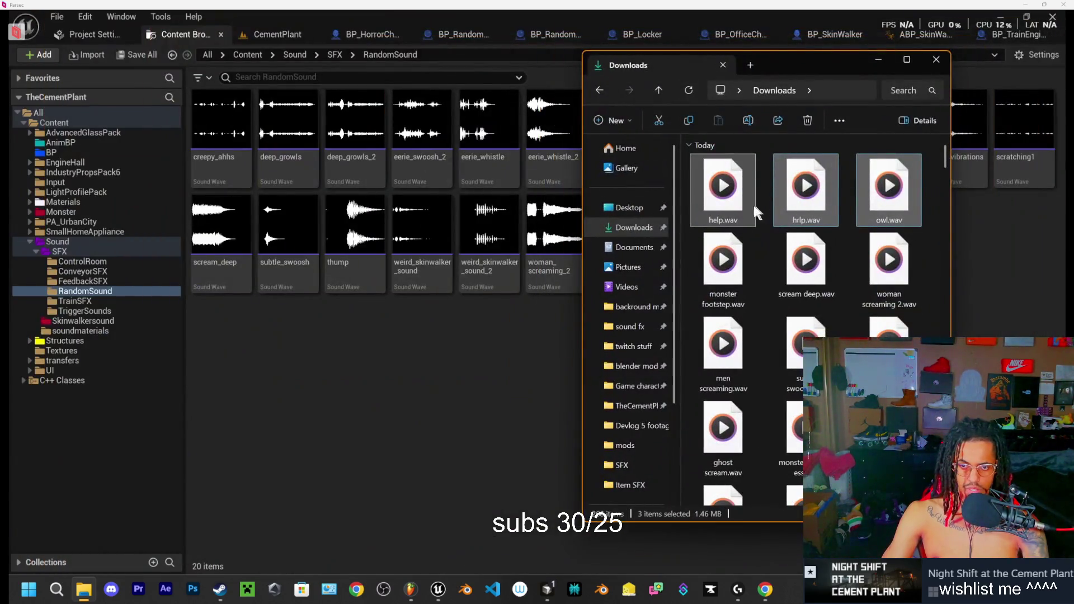
# Step: Drag help, hrlp and owl into the RandomSound folder, then return to the CementPlant level
pyautogui.moveTo(730, 199)
pyautogui.mouseDown()
pyautogui.moveTo(419, 364)
pyautogui.moveTo(422, 377)
pyautogui.mouseUp()
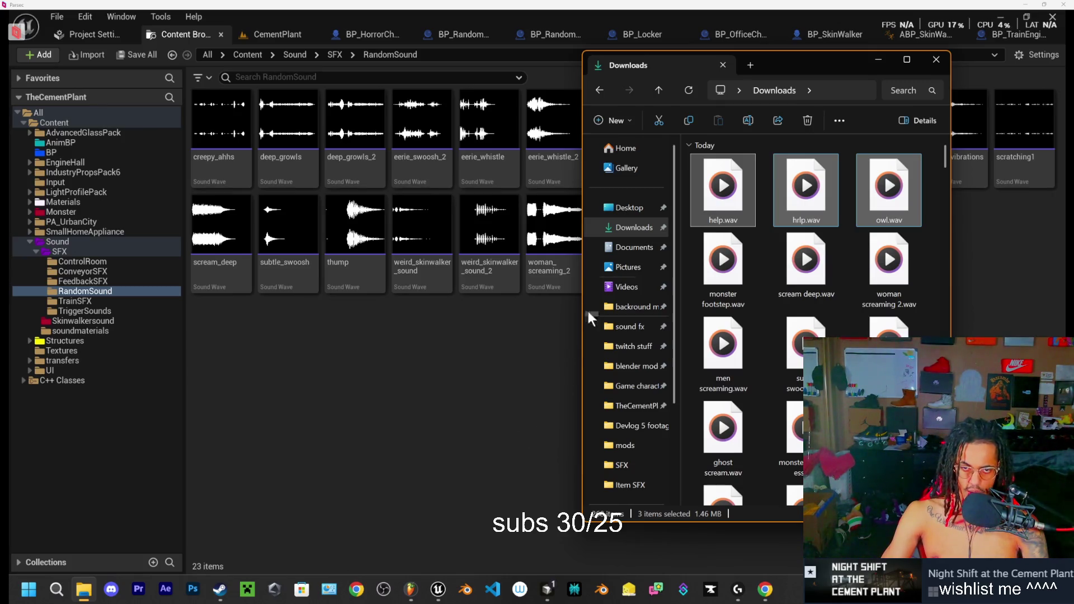
pyautogui.click(456, 415)
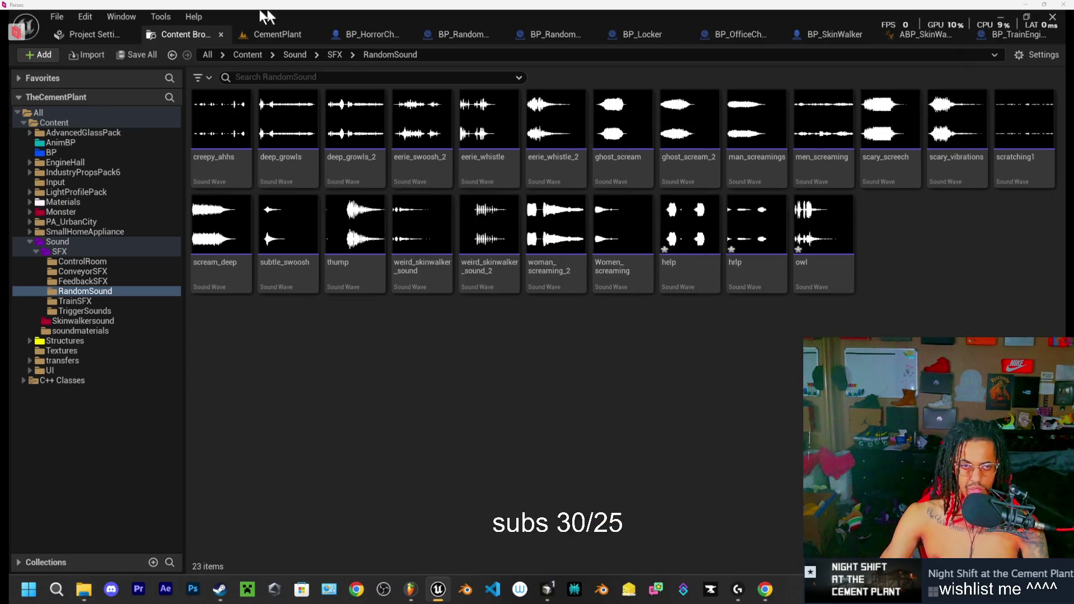
pyautogui.click(269, 34)
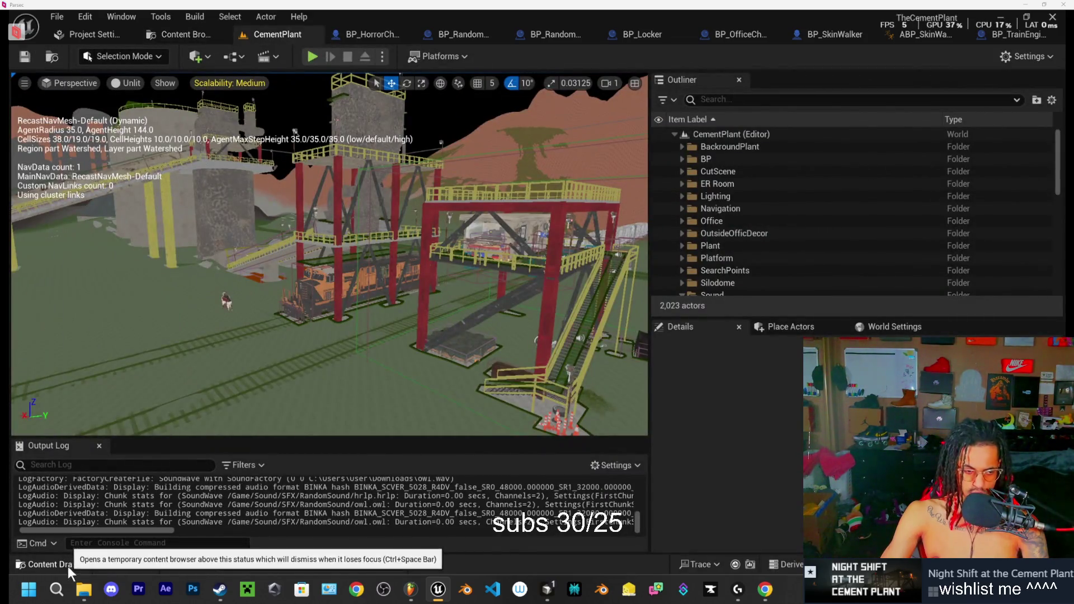
# Step: Add a Sound Pool slot to BP_RandomAmbientSoundManager and assign the help sound
pyautogui.scroll(-3, 724, 193)
pyautogui.scroll(-3, 724, 193)
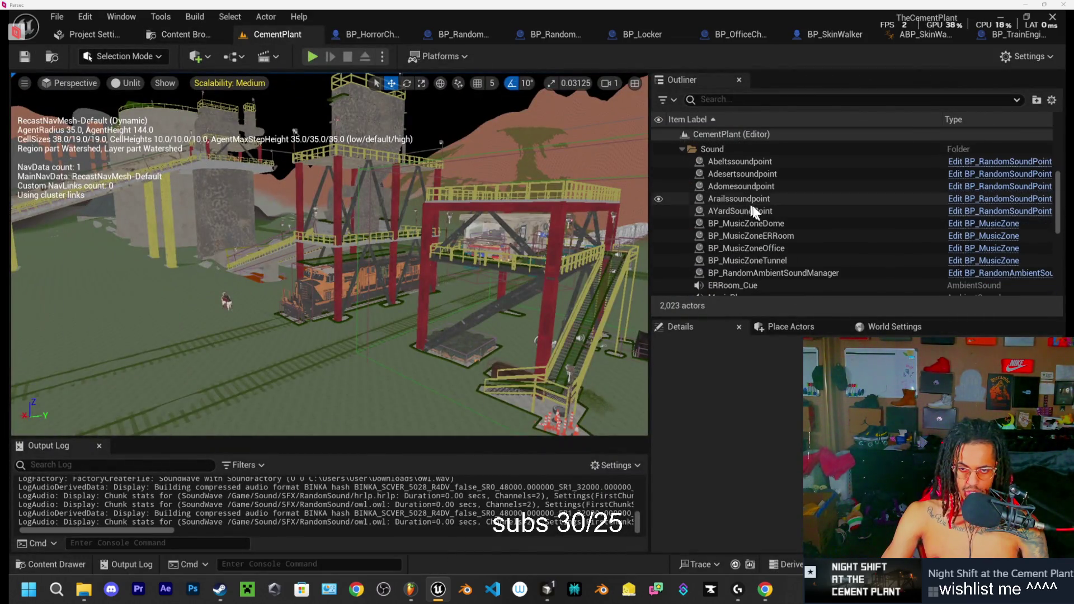
pyautogui.click(744, 273)
pyautogui.scroll(-5, 794, 477)
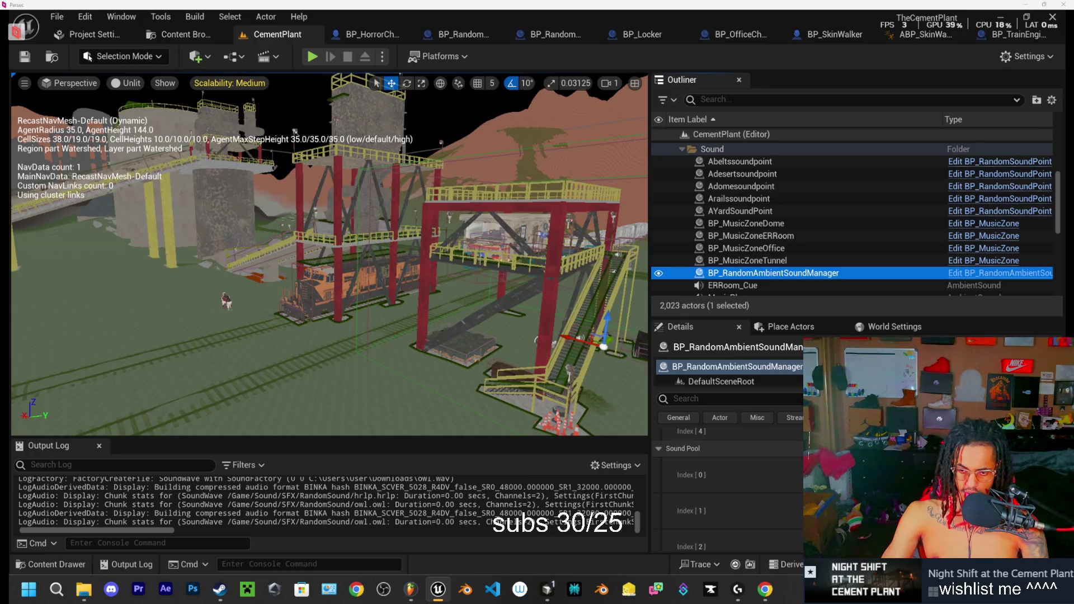
pyautogui.click(727, 475)
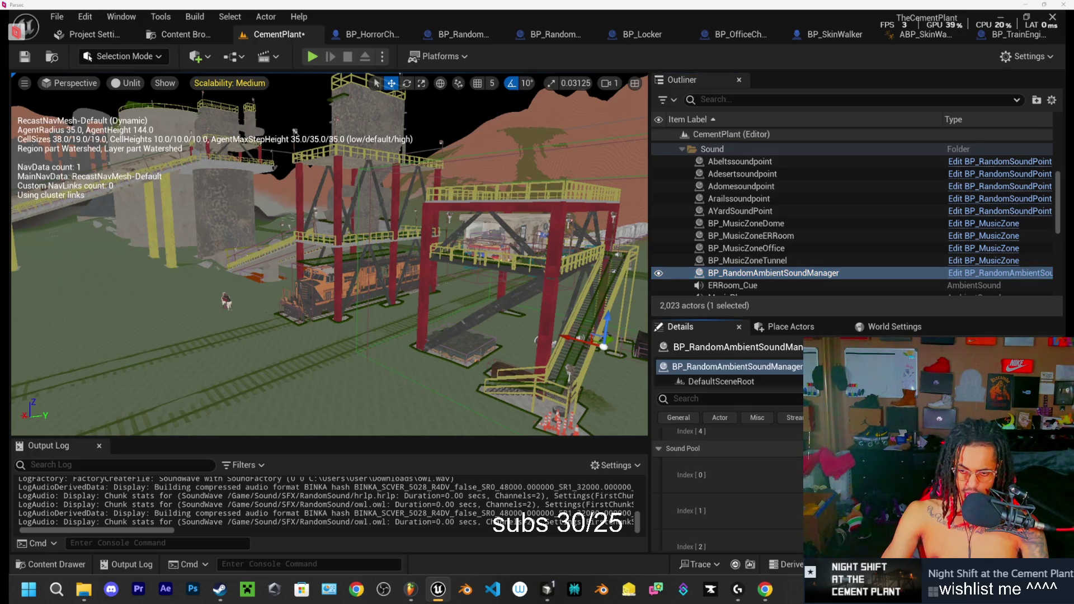
pyautogui.scroll(-10, 727, 481)
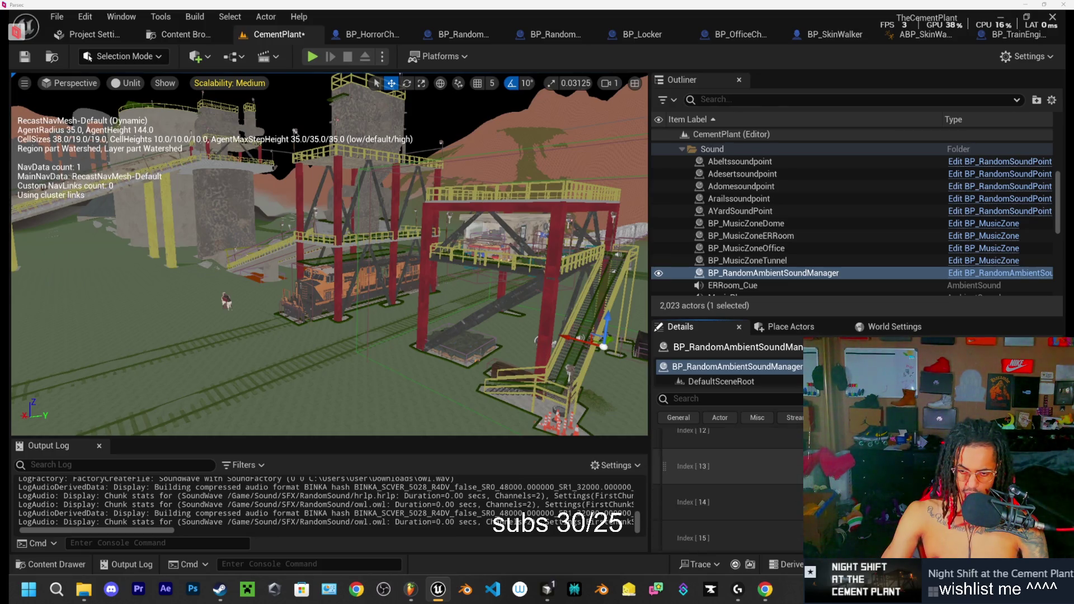
pyautogui.click(951, 466)
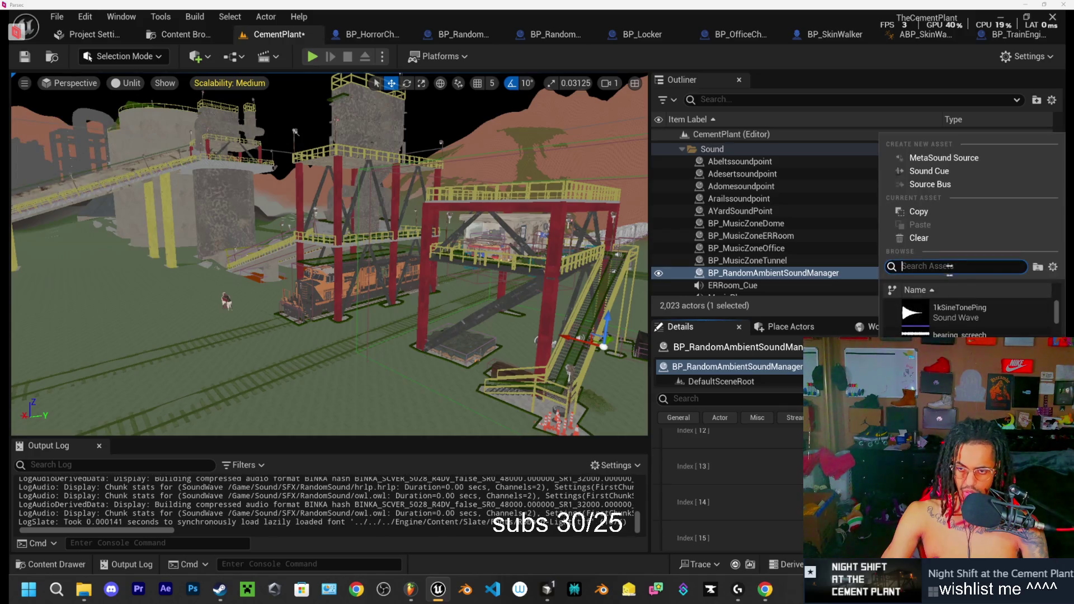
pyautogui.write('hel')
pyautogui.press('BackSpace')
pyautogui.write('l')
pyautogui.click(954, 305)
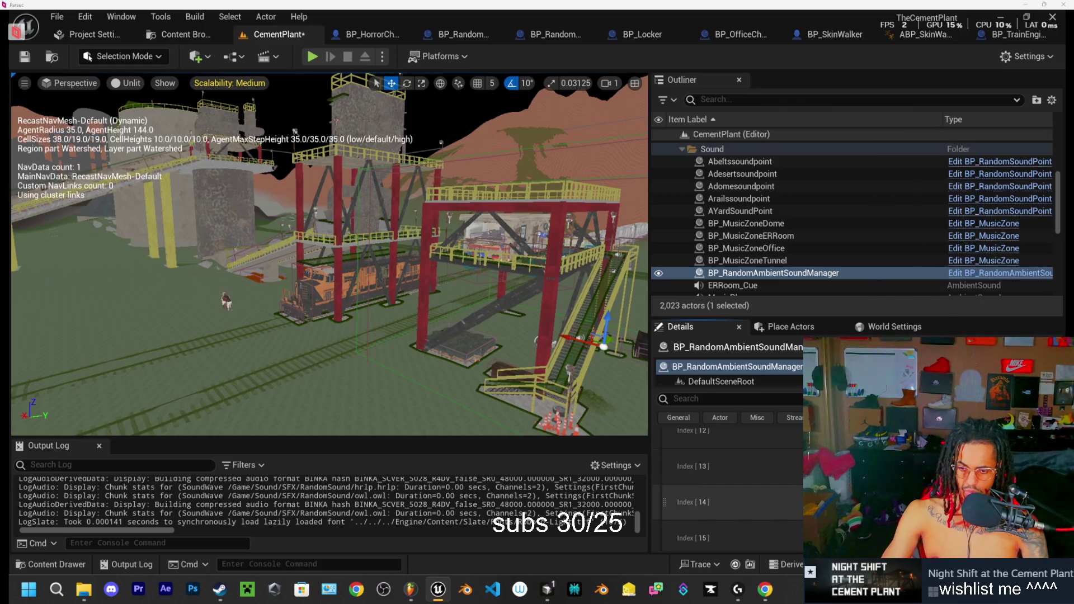
# Step: Assign hrlp to the next Sound Pool slot and close the following slot's picker
pyautogui.click(951, 501)
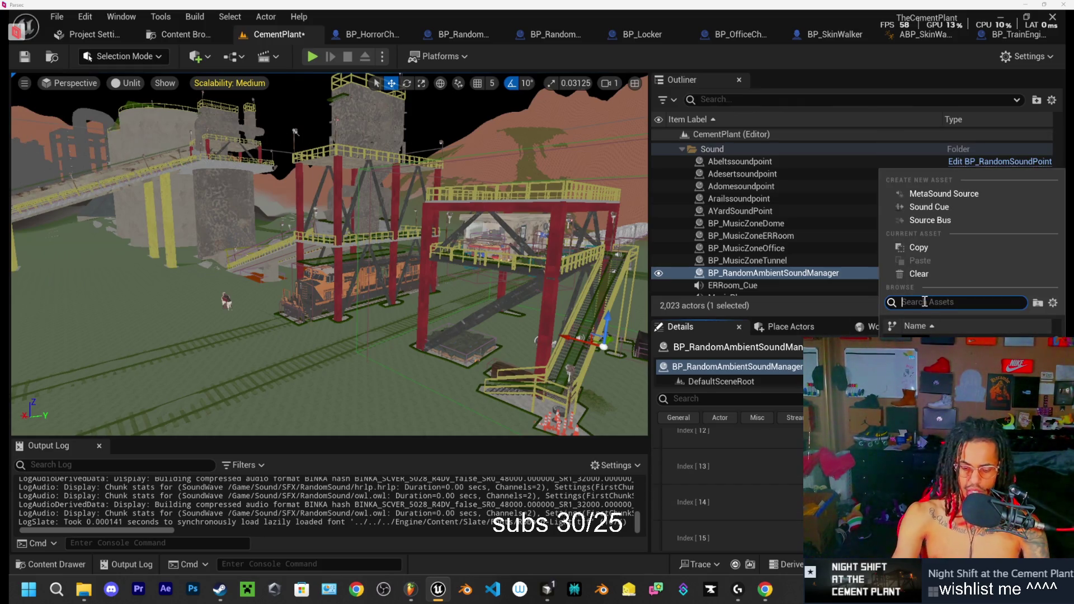
pyautogui.write('hrl')
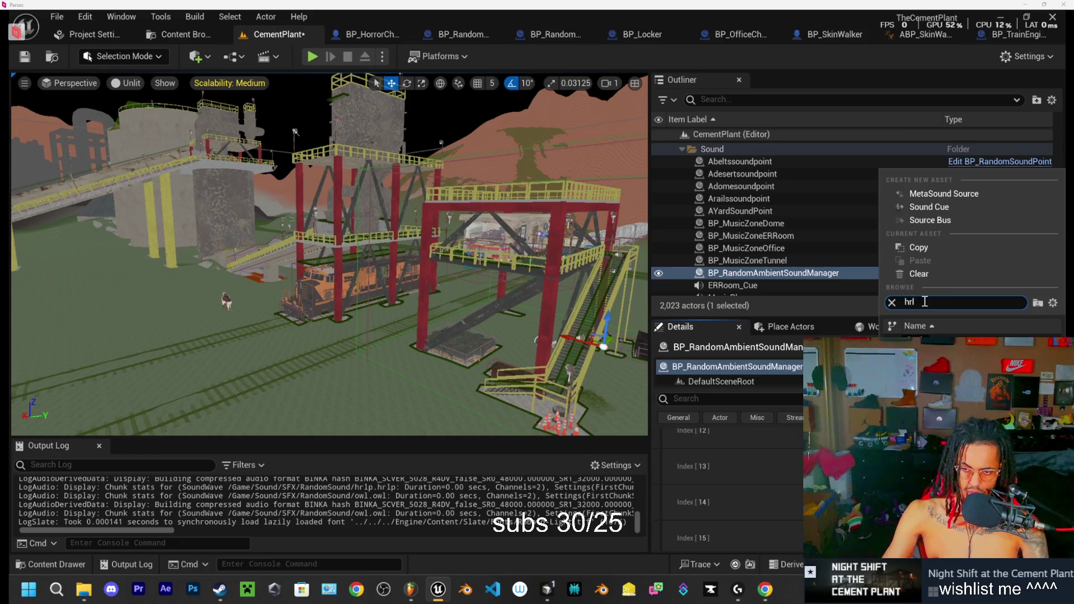
pyautogui.press('Return')
pyautogui.click(950, 538)
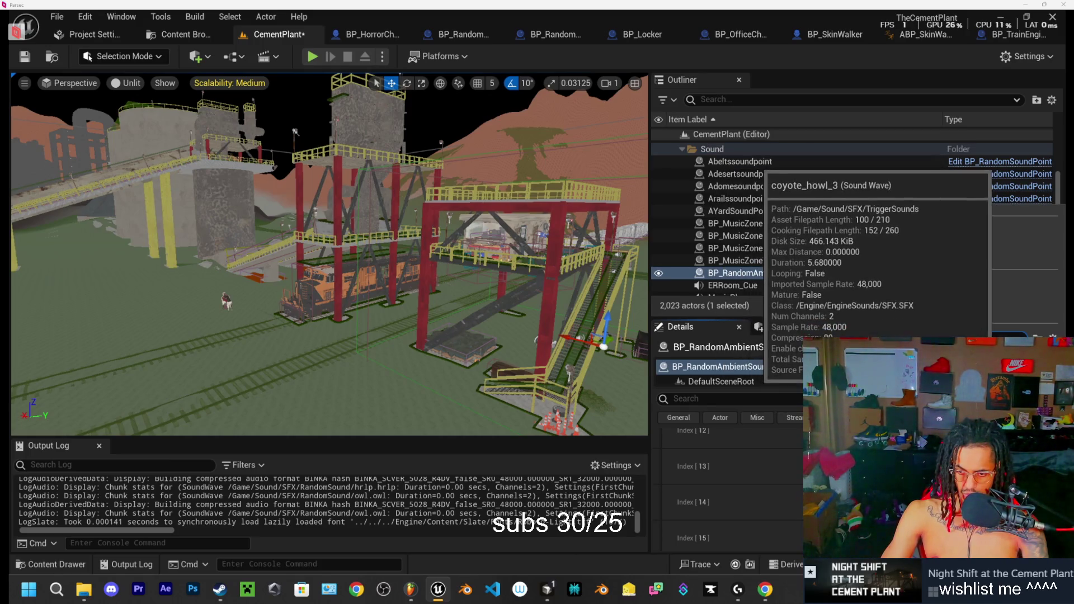
pyautogui.press('Escape')
pyautogui.press('p')
# Step: Fly the camera up and low toward the towers and open the content drawer
pyautogui.scroll(-1, 728, 483)
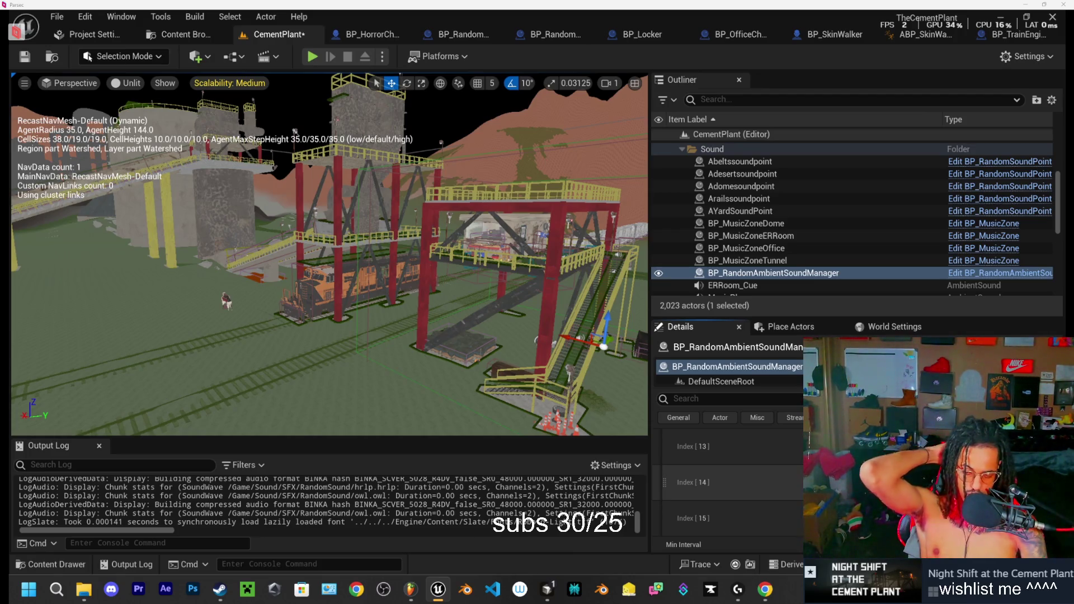
pyautogui.scroll(-3, 774, 491)
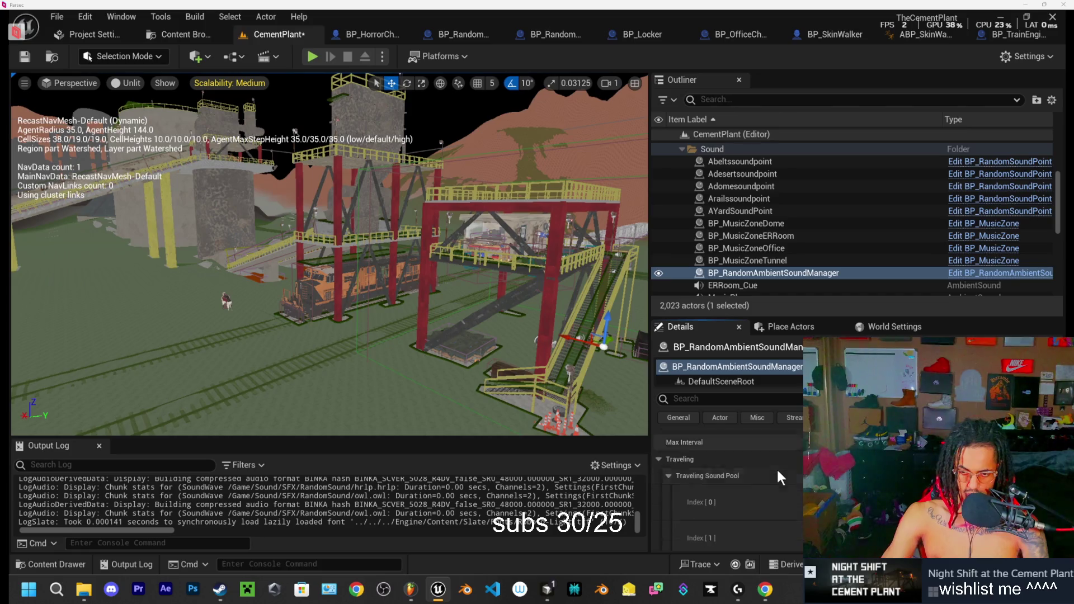
pyautogui.scroll(-1, 729, 484)
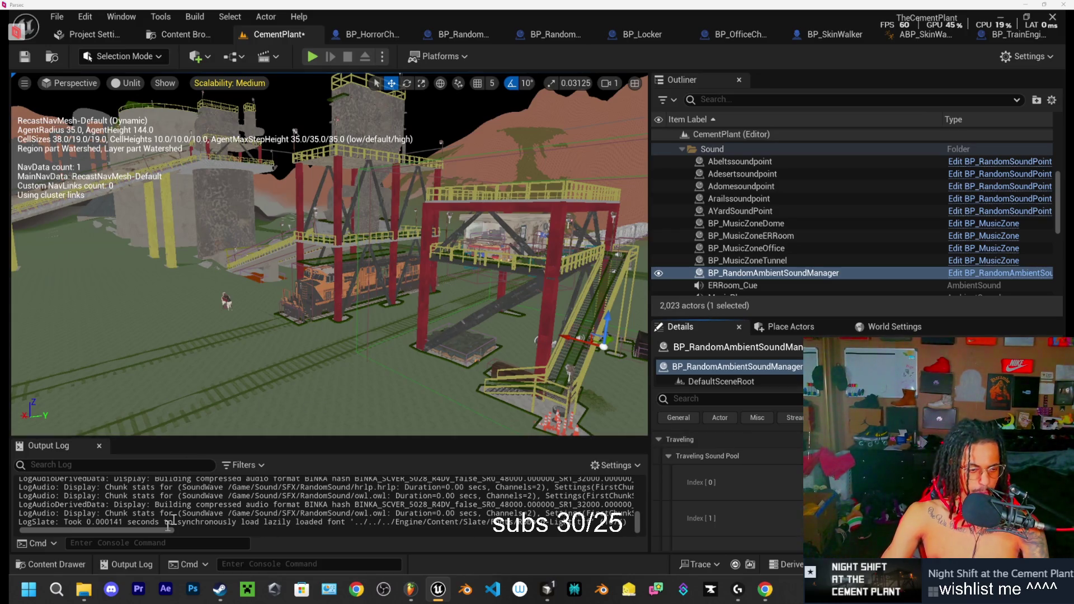
pyautogui.click(69, 565)
pyautogui.click(69, 565)
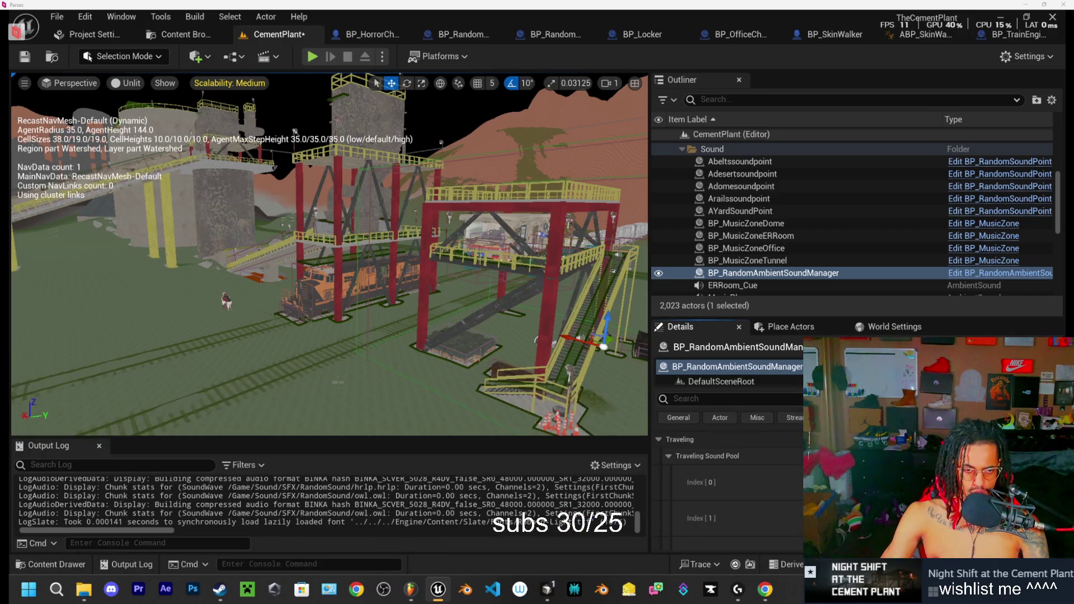
pyautogui.moveTo(283, 153)
pyautogui.mouseDown()
pyautogui.moveTo(164, 157)
pyautogui.moveTo(460, 306)
pyautogui.mouseUp()
pyautogui.moveTo(450, 406); pyautogui.dragTo(140, 531)
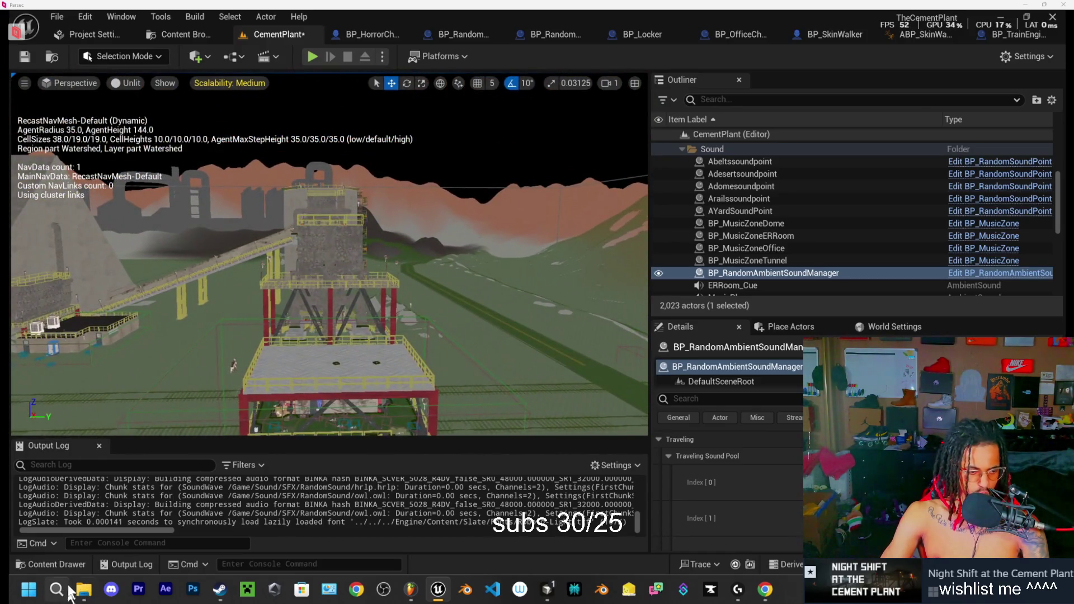
pyautogui.click(56, 565)
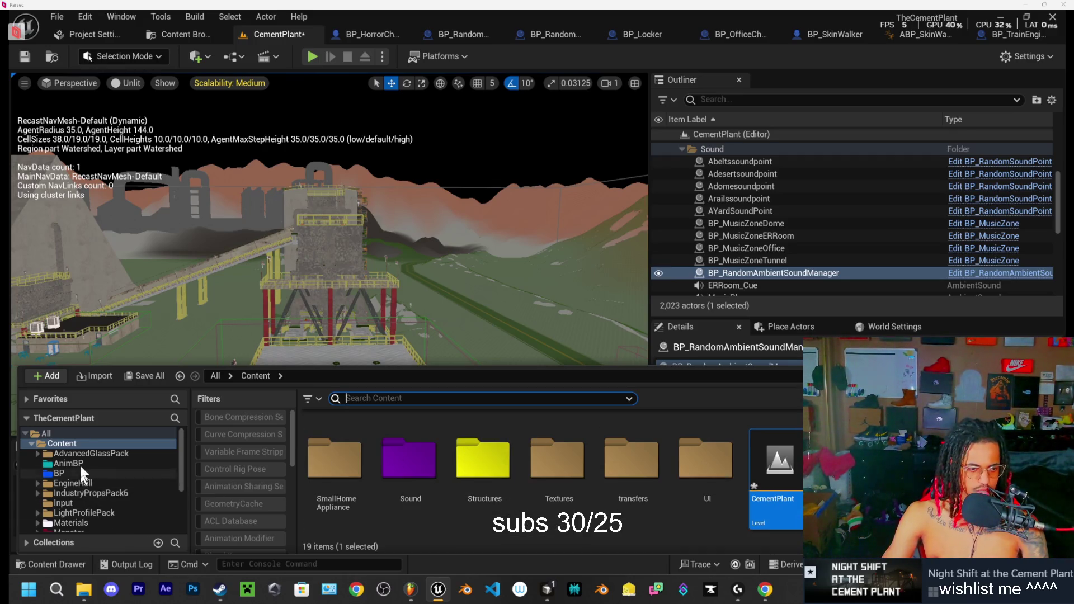
# Step: Alt-drag BP_SoundTriggerBox9 to create the copy BP_SoundTriggerBox12 beside the train car
pyautogui.moveTo(313, 252); pyautogui.dragTo(350, 157)
pyautogui.click(305, 298)
pyautogui.moveTo(305, 297)
pyautogui.mouseDown()
pyautogui.moveTo(291, 279)
pyautogui.moveTo(16, 303)
pyautogui.mouseUp()
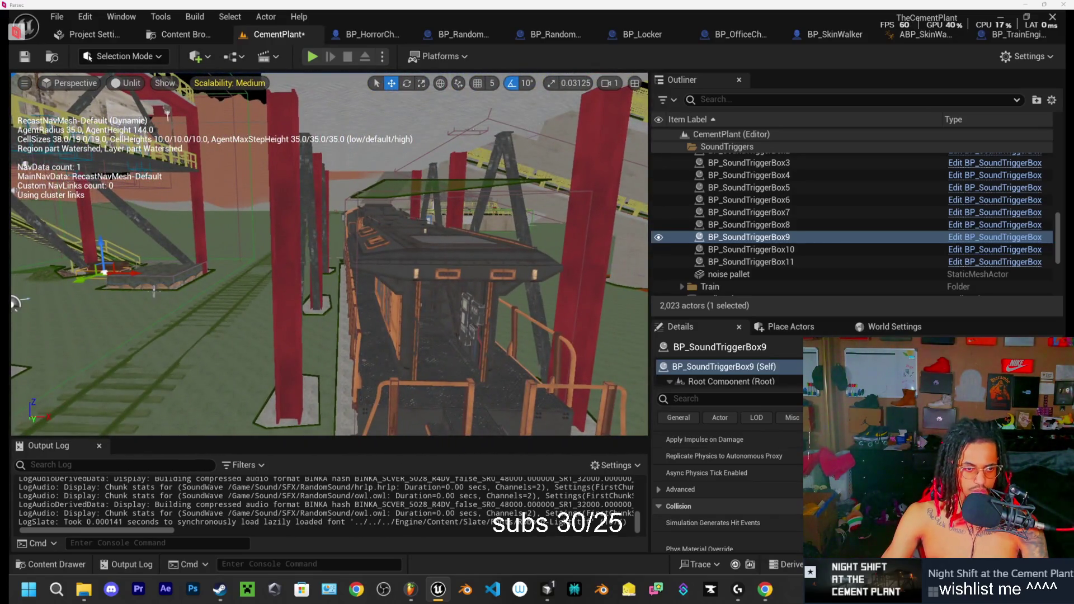
pyautogui.keyDown('alt'); pyautogui.moveTo(134, 272); pyautogui.dragTo(450, 282); pyautogui.keyUp('alt')
# Step: Move BP_SoundTriggerBox12 along the walkway and rotate it 90° across it
pyautogui.press('f')
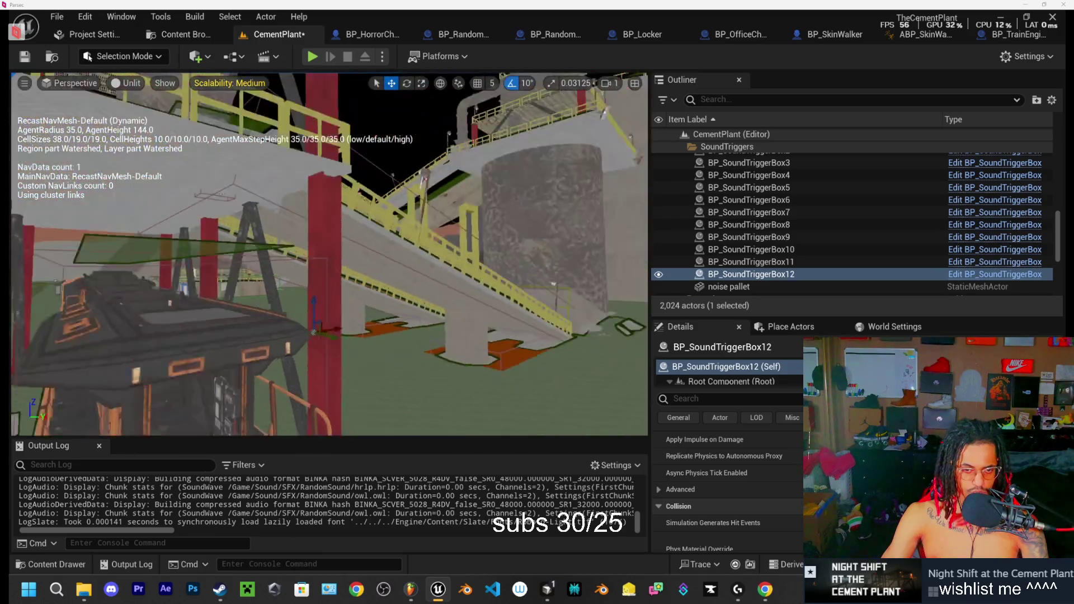
pyautogui.scroll(-5, 330, 252)
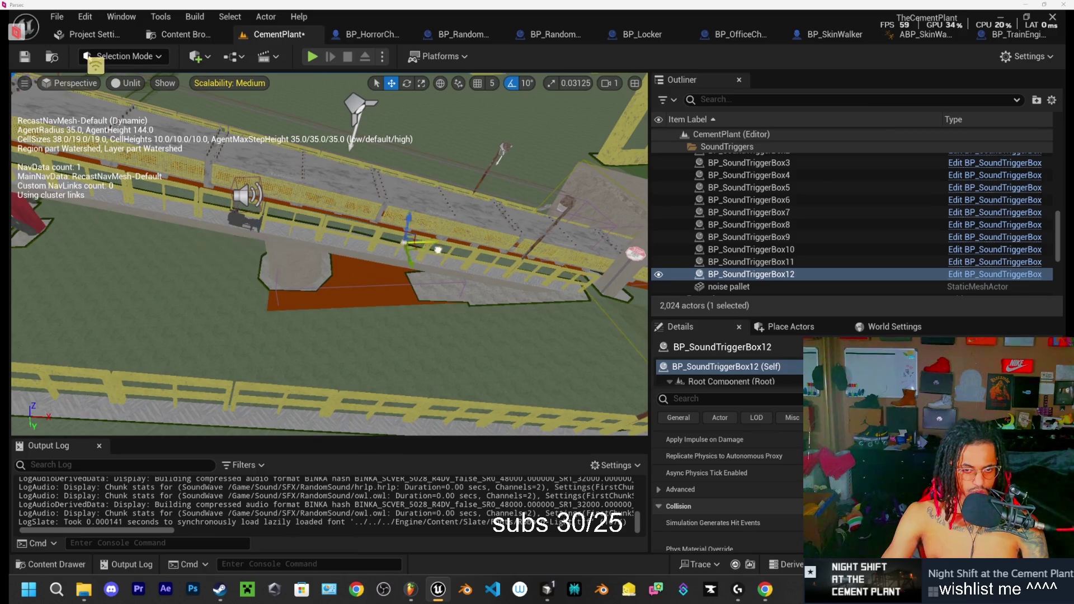
pyautogui.moveTo(537, 258); pyautogui.dragTo(611, 333)
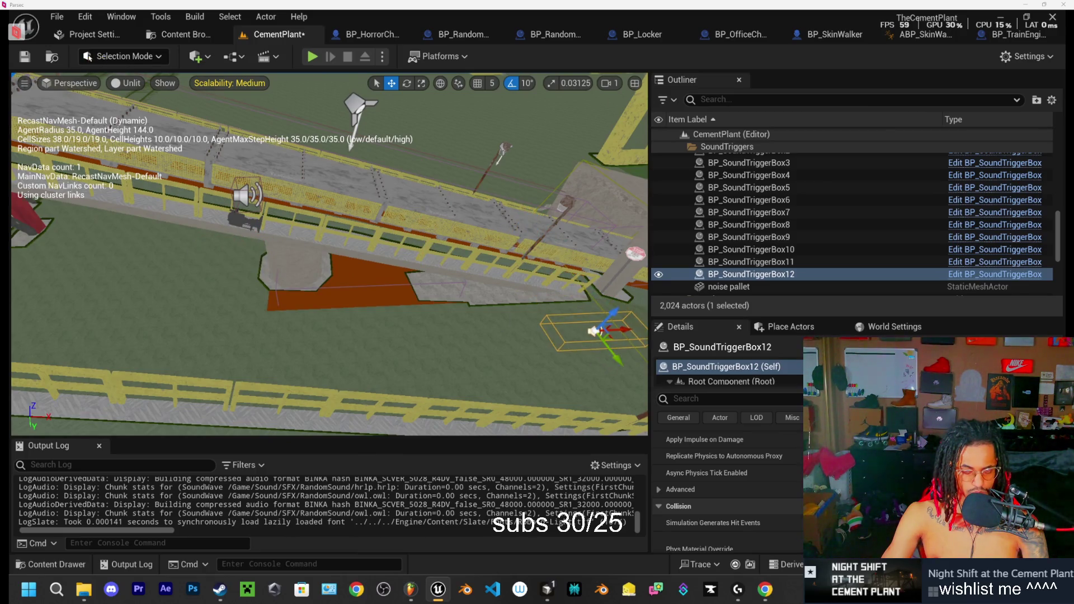
pyautogui.press('f')
pyautogui.press('e')
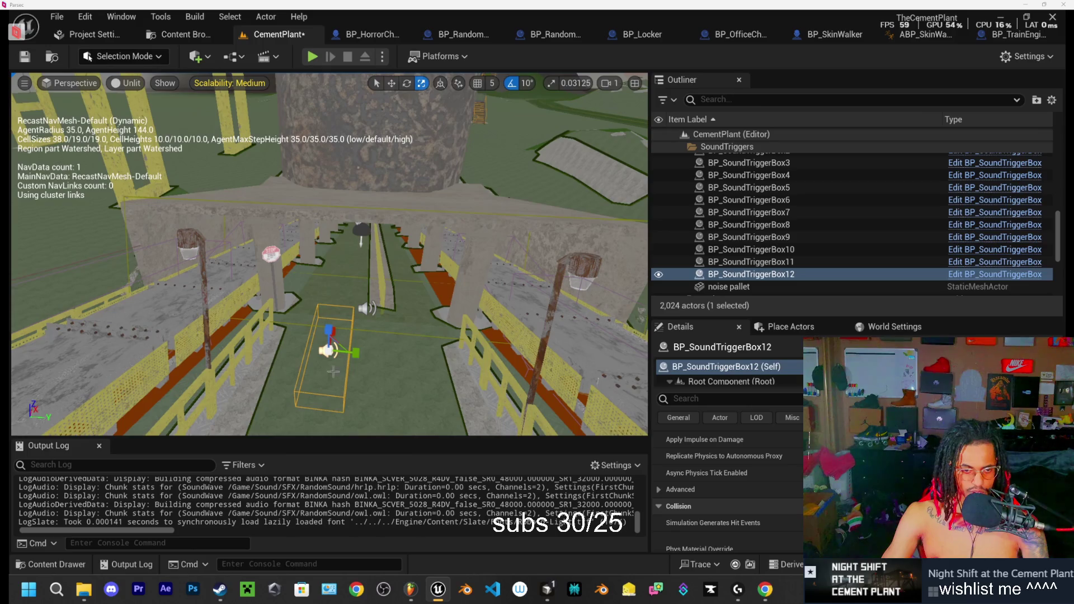
pyautogui.moveTo(335, 386)
pyautogui.mouseDown()
pyautogui.moveTo(390, 358)
pyautogui.moveTo(370, 341)
pyautogui.moveTo(397, 362)
pyautogui.moveTo(227, 322)
pyautogui.mouseUp()
# Step: Slide the box across the corridor floor near the stop sign, then scroll Details to Sound
pyautogui.press('w')
pyautogui.press('f')
pyautogui.moveTo(343, 330)
pyautogui.mouseDown()
pyautogui.moveTo(358, 327)
pyautogui.moveTo(352, 276)
pyautogui.moveTo(335, 269)
pyautogui.moveTo(360, 268)
pyautogui.mouseUp()
pyautogui.press('r')
pyautogui.press('e')
pyautogui.press('w')
pyautogui.moveTo(342, 263)
pyautogui.mouseDown()
pyautogui.moveTo(329, 280)
pyautogui.moveTo(349, 243)
pyautogui.mouseUp()
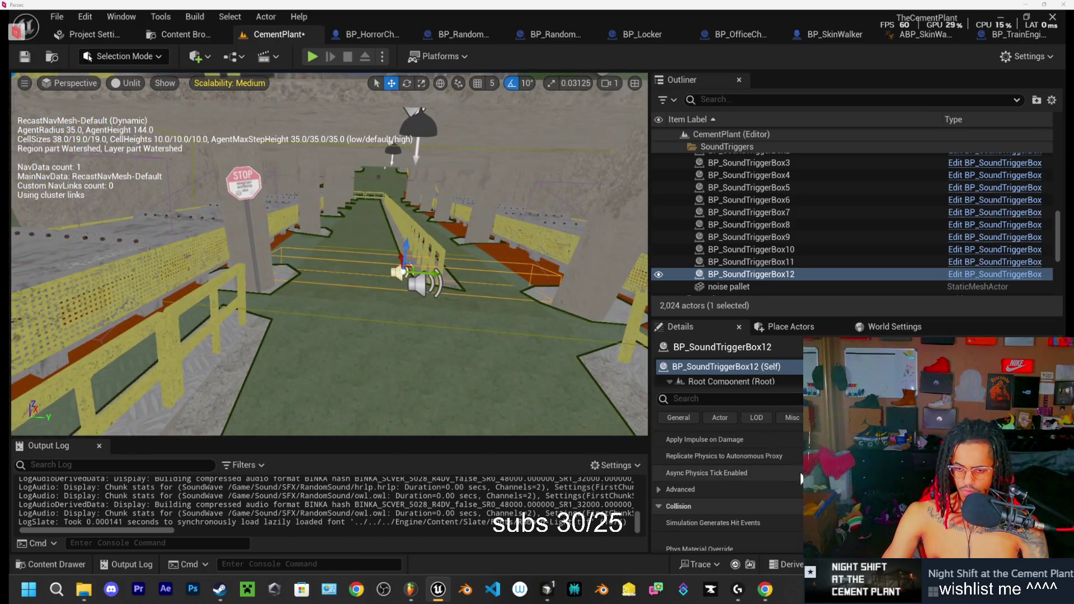
pyautogui.scroll(-10, 727, 481)
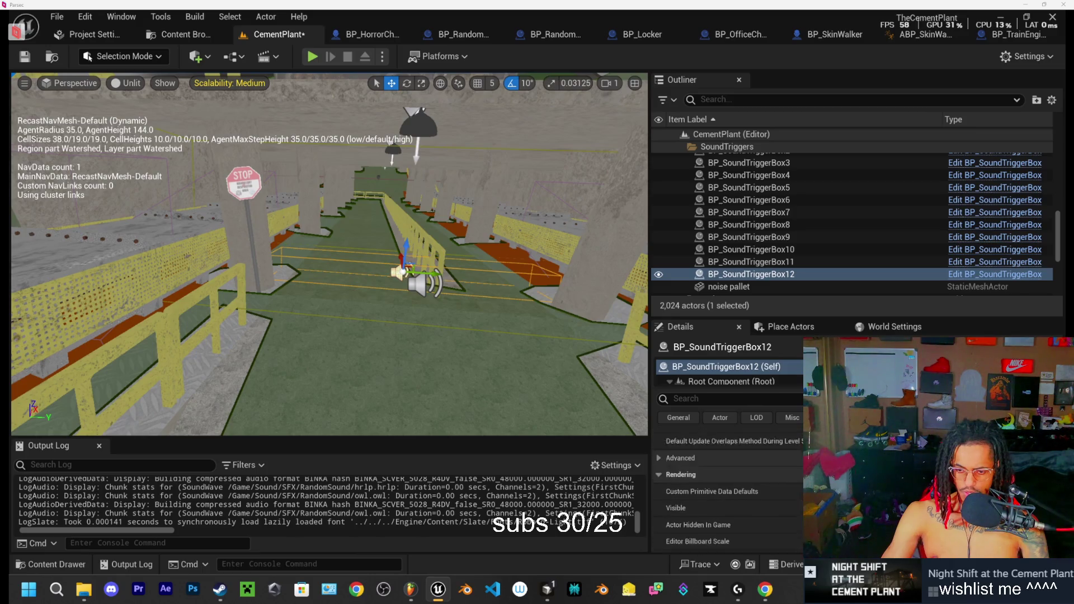
pyautogui.scroll(-8, 727, 487)
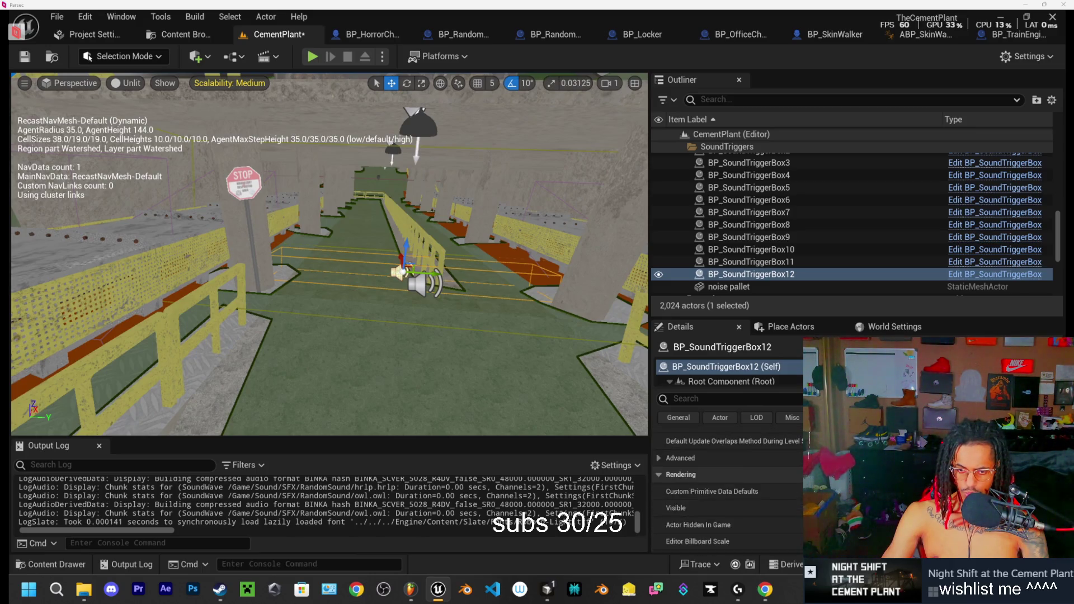
pyautogui.scroll(-5, 727, 481)
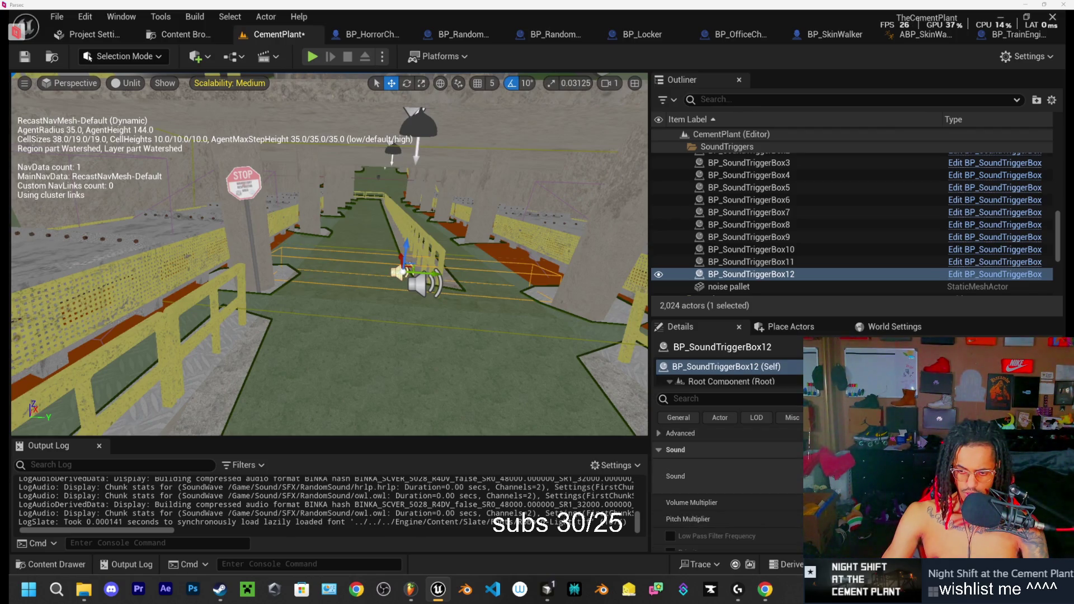
# Step: Search the Sound to Play picker for 'igger' and dismiss it without choosing
pyautogui.click(917, 476)
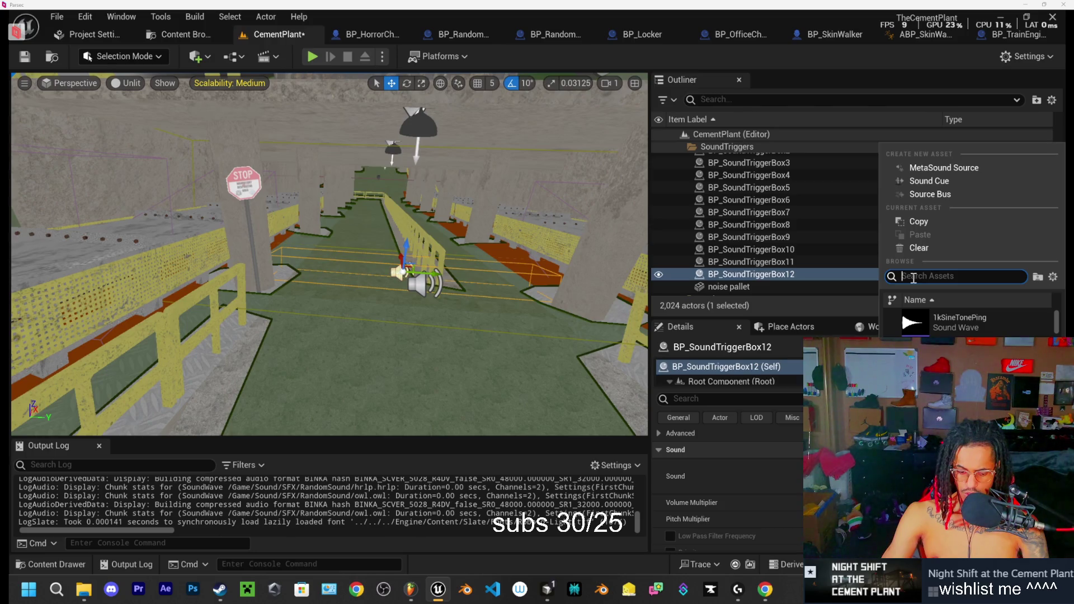
pyautogui.write('trigge')
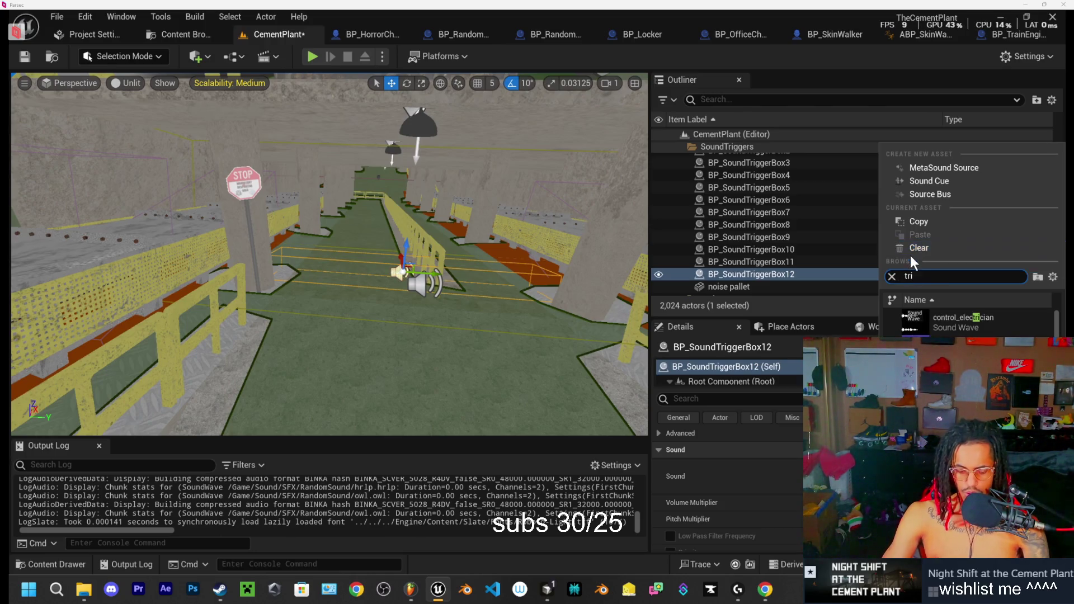
pyautogui.write('r')
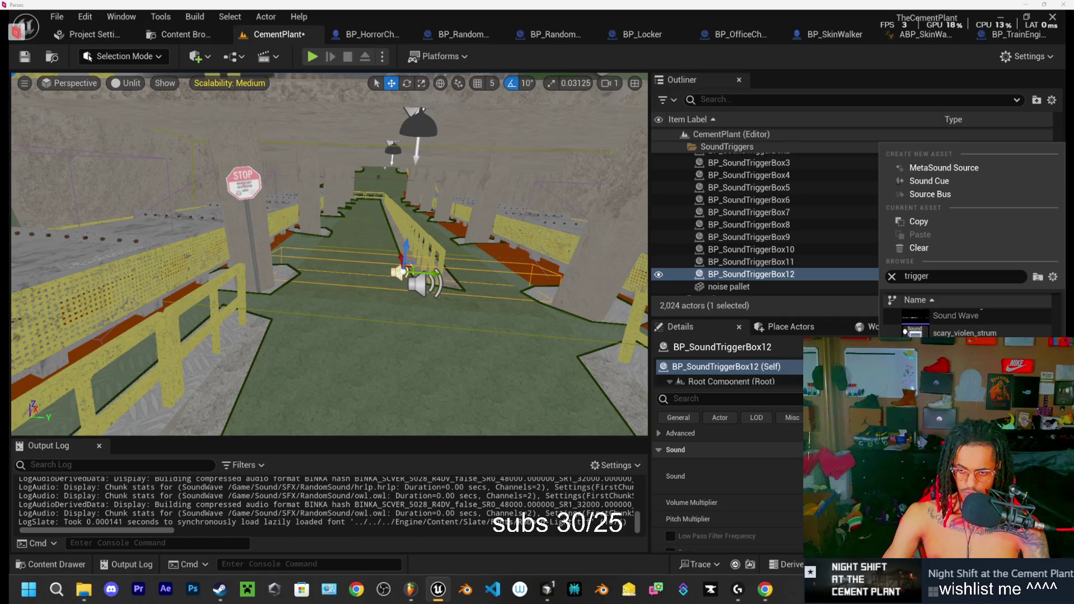
pyautogui.click(964, 333)
pyautogui.moveTo(457, 335); pyautogui.dragTo(422, 288)
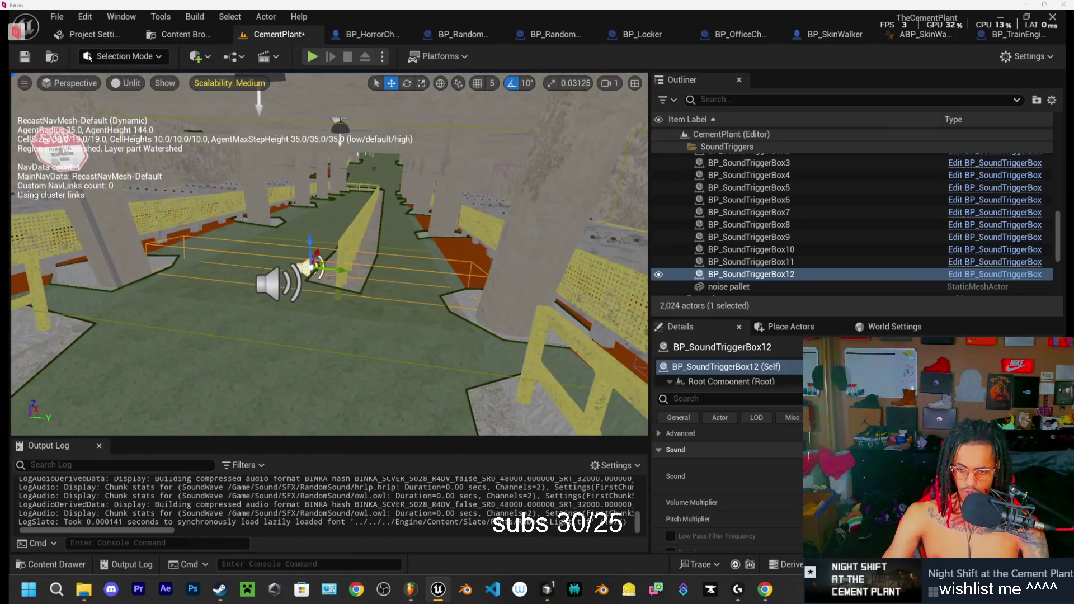
# Step: Uncheck Use Distance Attenuation in BP_SoundTriggerBox12's sound settings
pyautogui.scroll(-2, 727, 515)
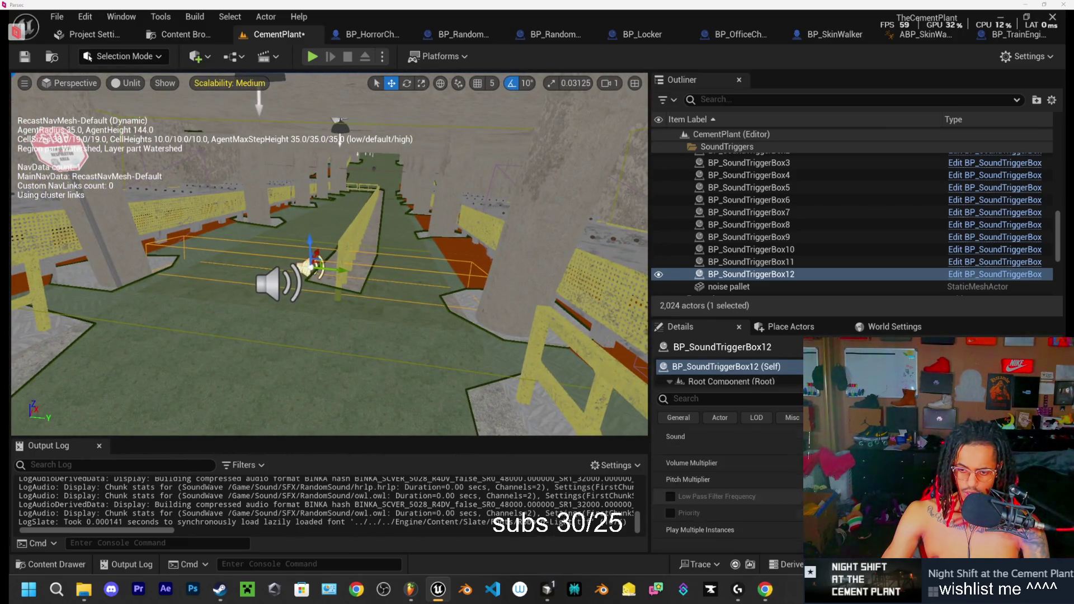
pyautogui.scroll(-3, 727, 492)
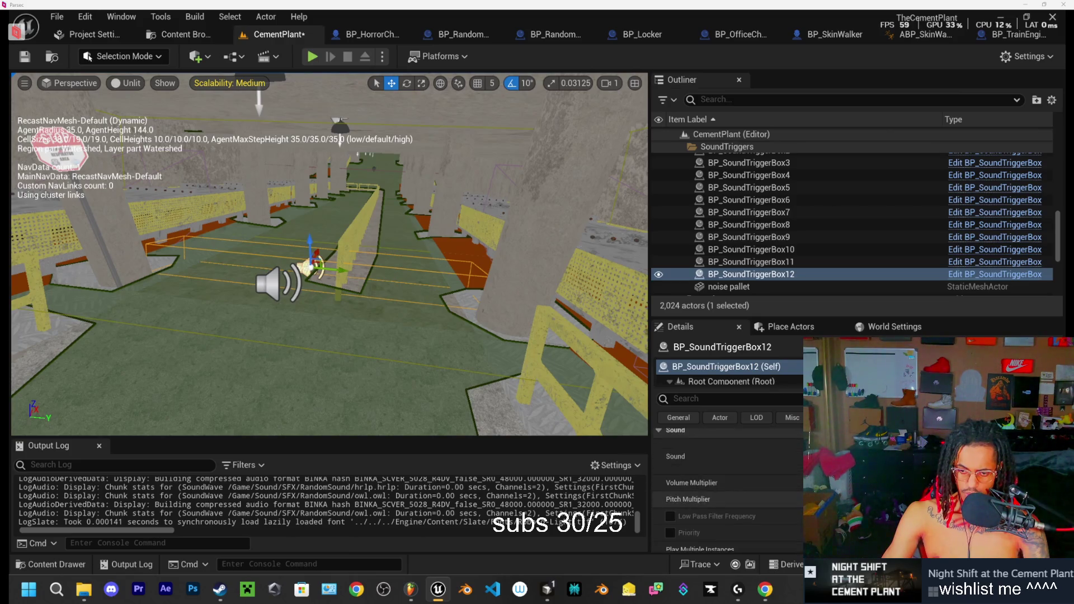
pyautogui.scroll(-4, 727, 492)
pyautogui.scroll(-3, 727, 492)
pyautogui.scroll(-5, 727, 492)
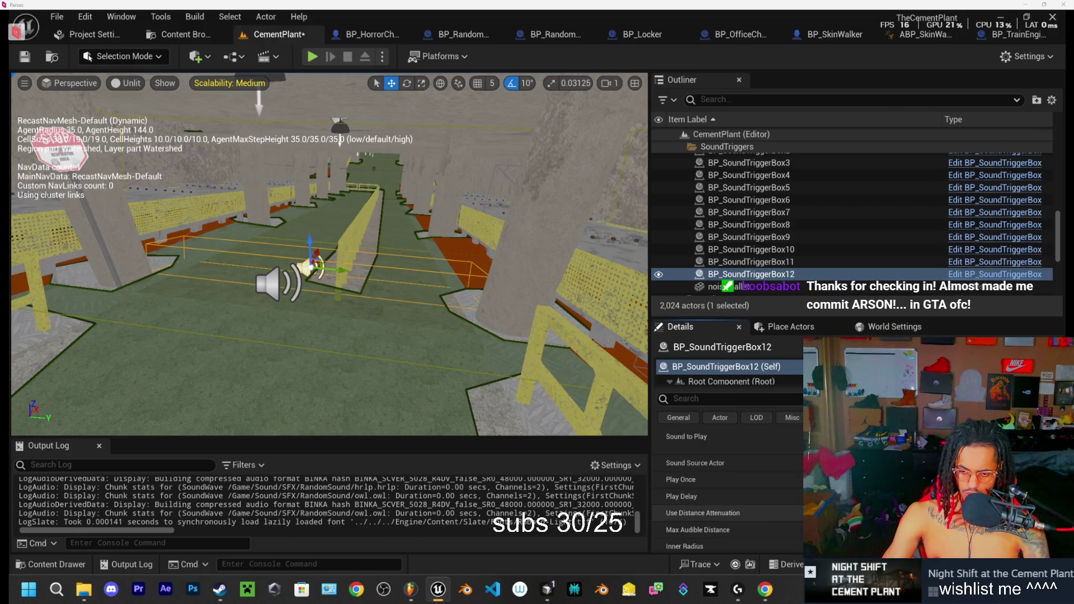
pyautogui.click(822, 513)
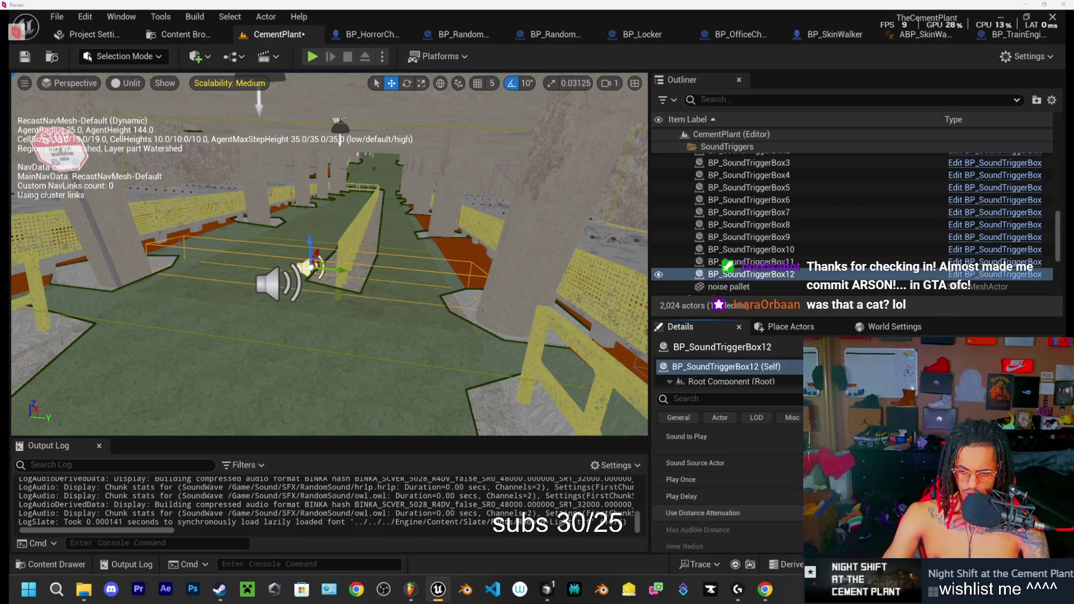
# Step: Search the Sound to Play list for 's', close it, and reopen the sound picker
pyautogui.scroll(1, 727, 498)
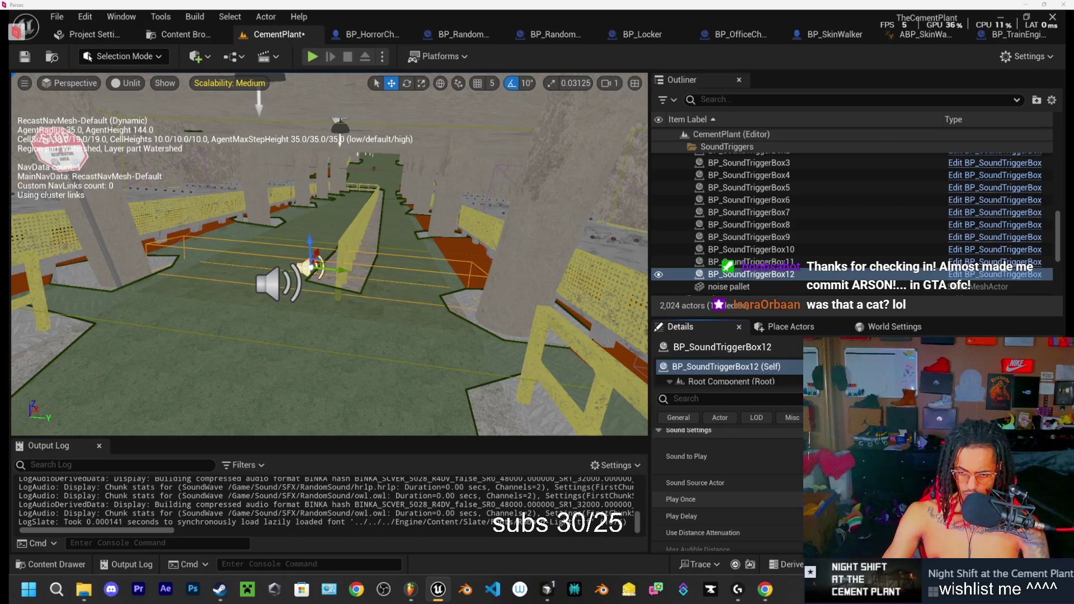
pyautogui.scroll(1, 727, 499)
pyautogui.click(923, 496)
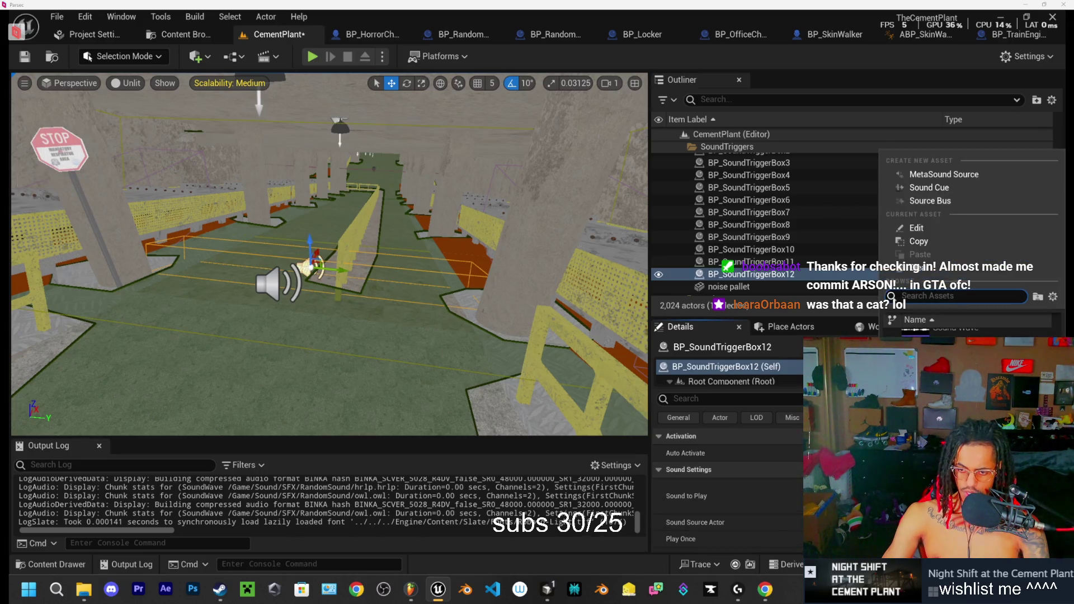
pyautogui.write('s')
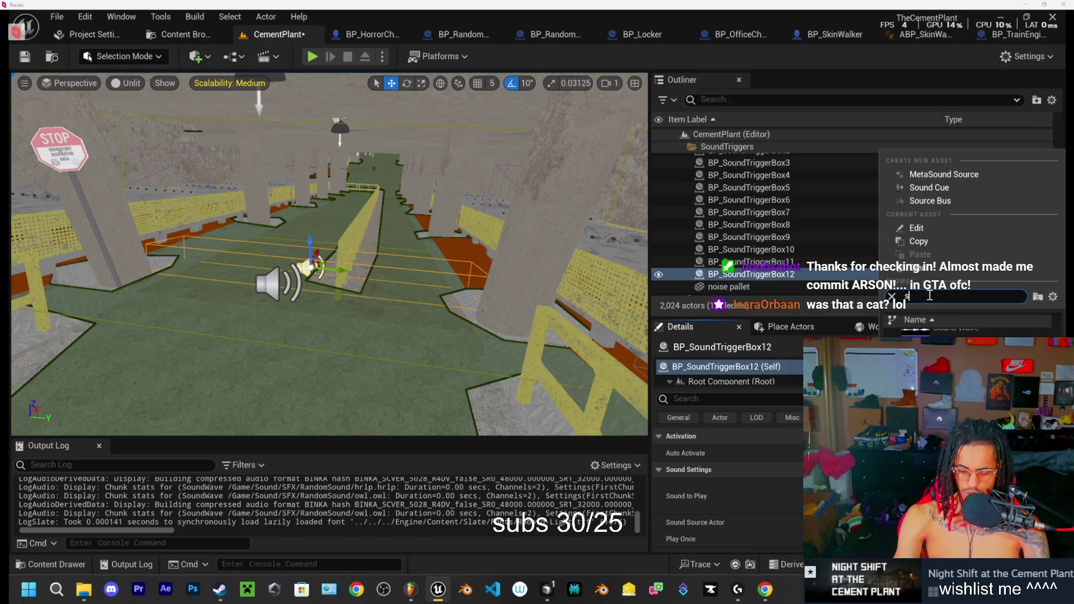
pyautogui.press('Escape')
pyautogui.press('p')
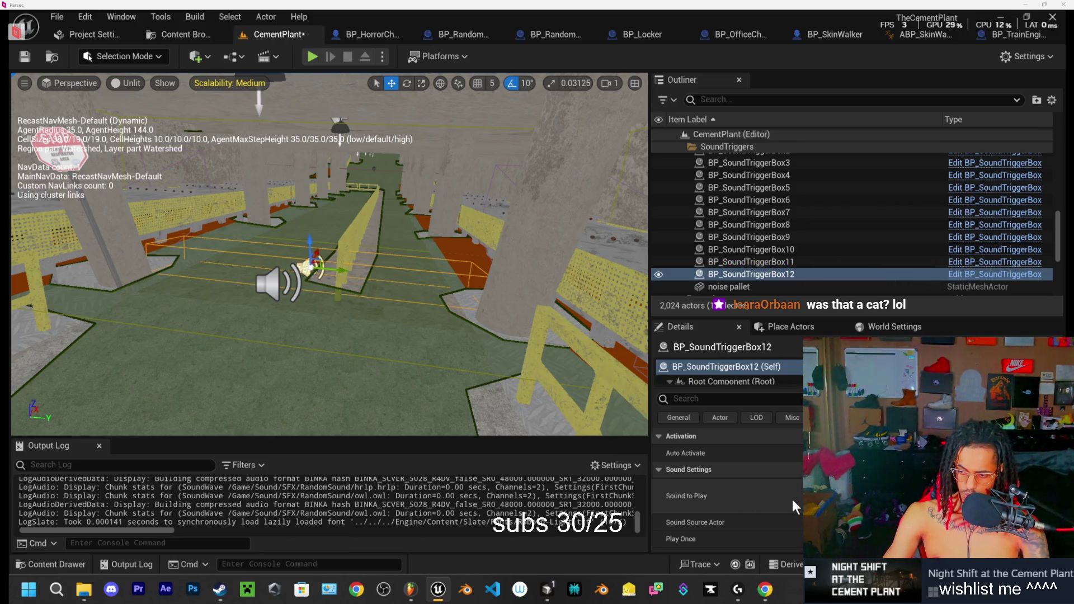
pyautogui.scroll(-5, 727, 492)
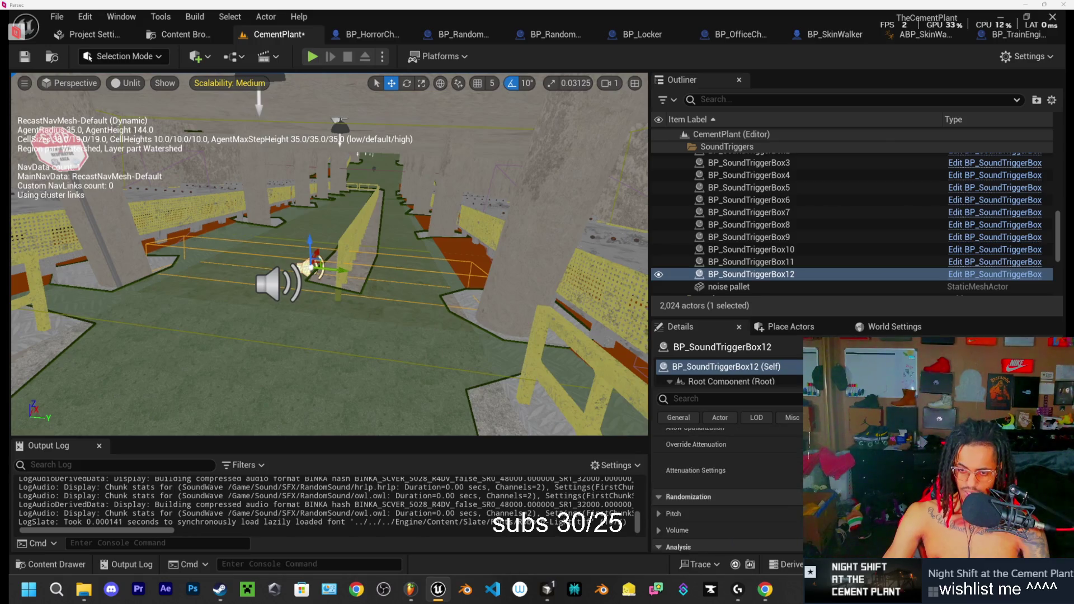
pyautogui.scroll(5, 727, 492)
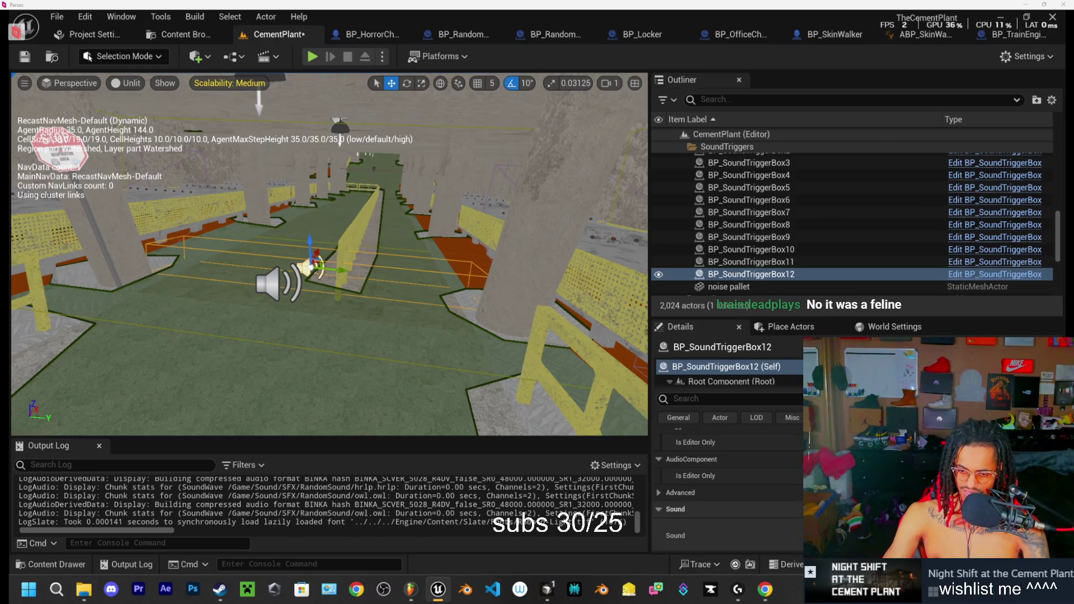
pyautogui.click(923, 496)
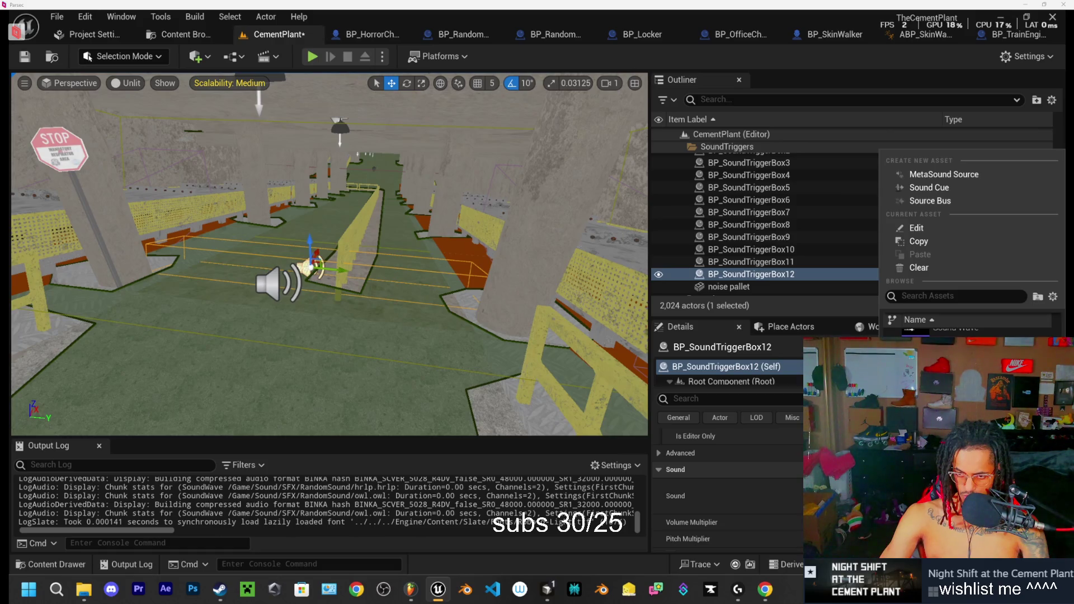
pyautogui.scroll(-2, 967, 358)
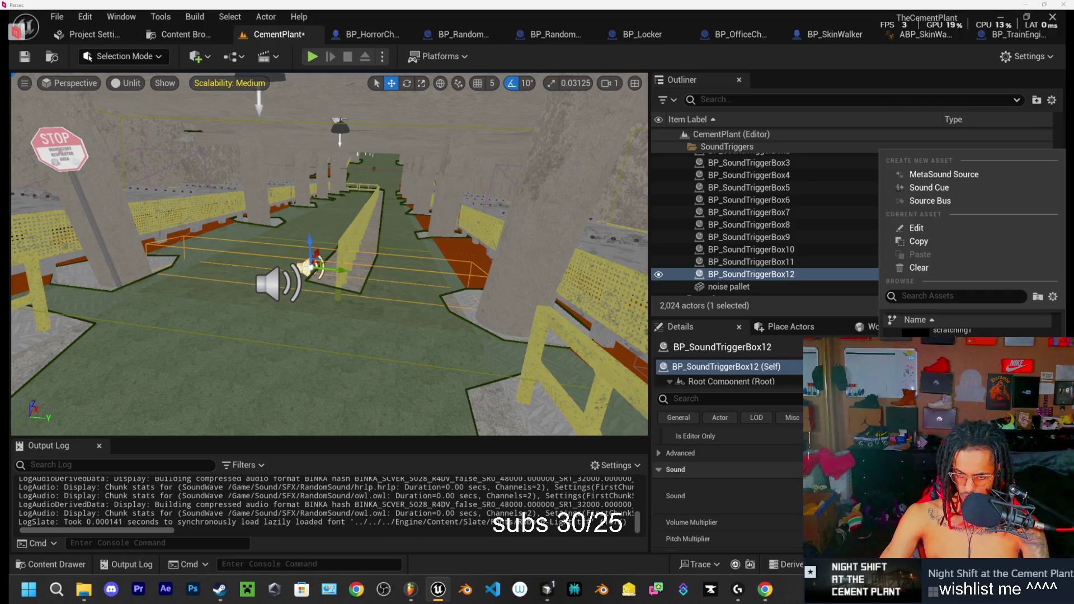
pyautogui.scroll(-1, 967, 358)
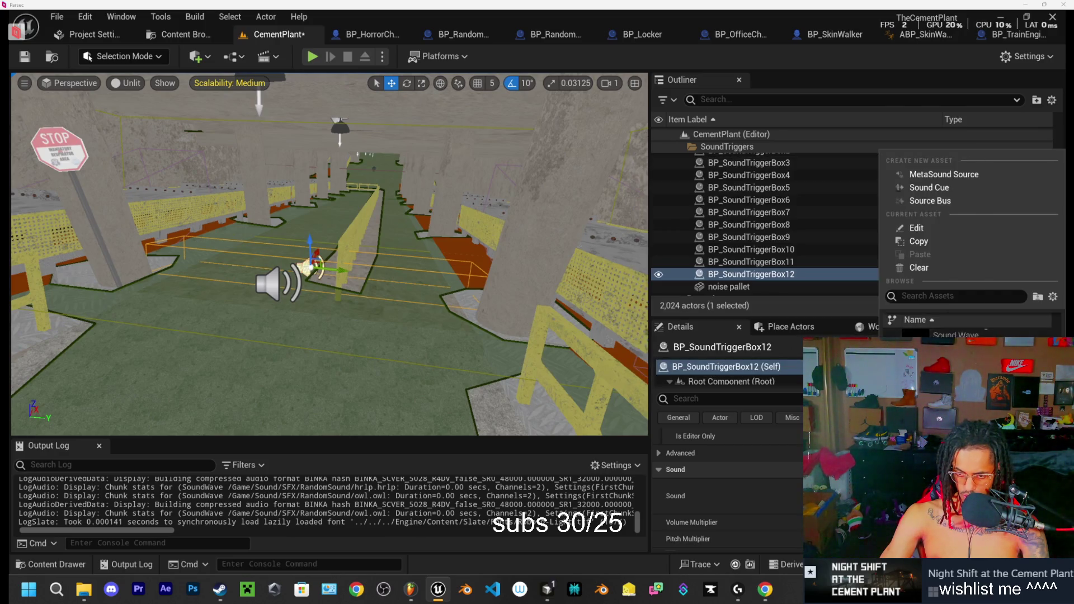
pyautogui.click(50, 563)
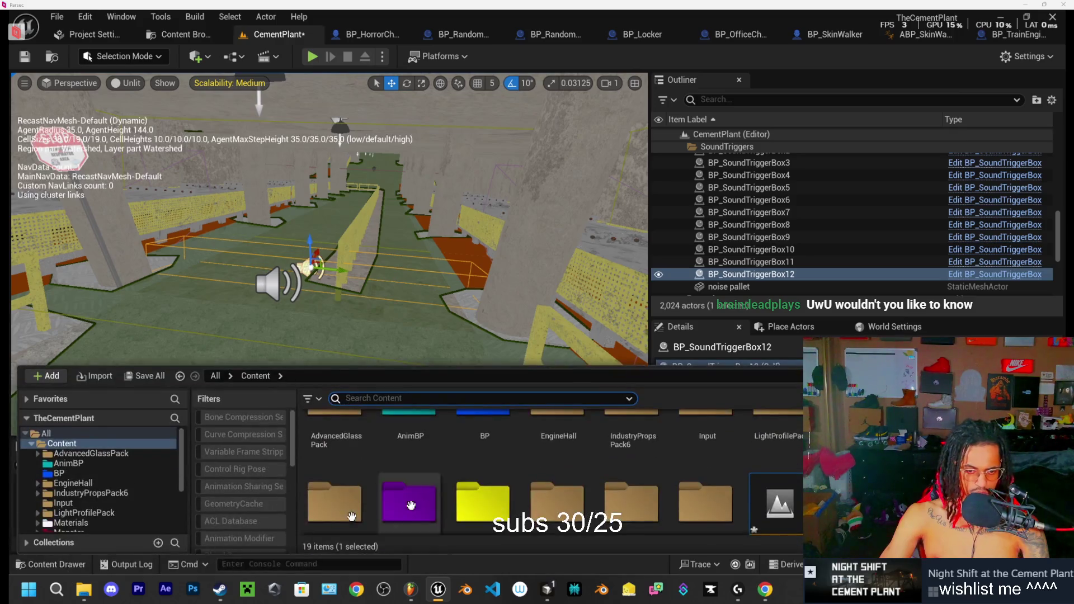
pyautogui.scroll(-3, 72, 476)
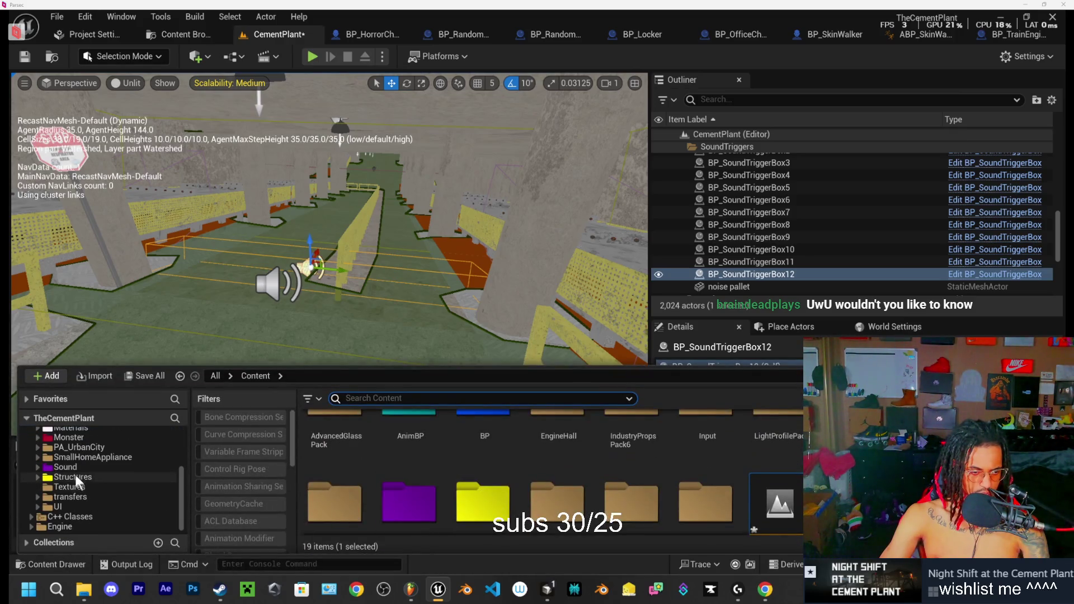
pyautogui.click(71, 468)
pyautogui.scroll(1, 392, 475)
pyautogui.doubleClick(336, 440)
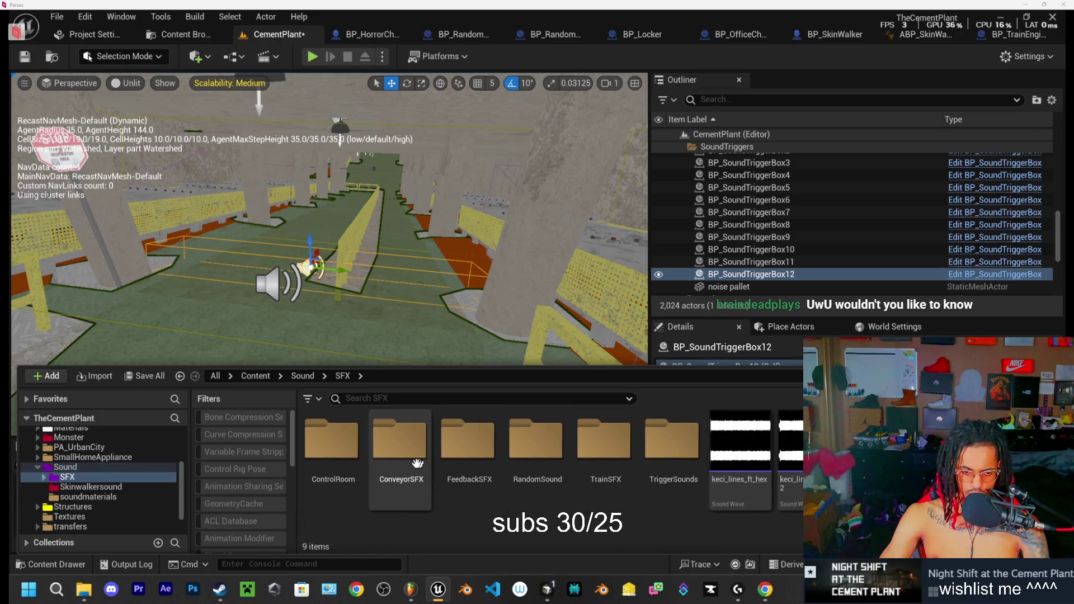
pyautogui.doubleClick(536, 442)
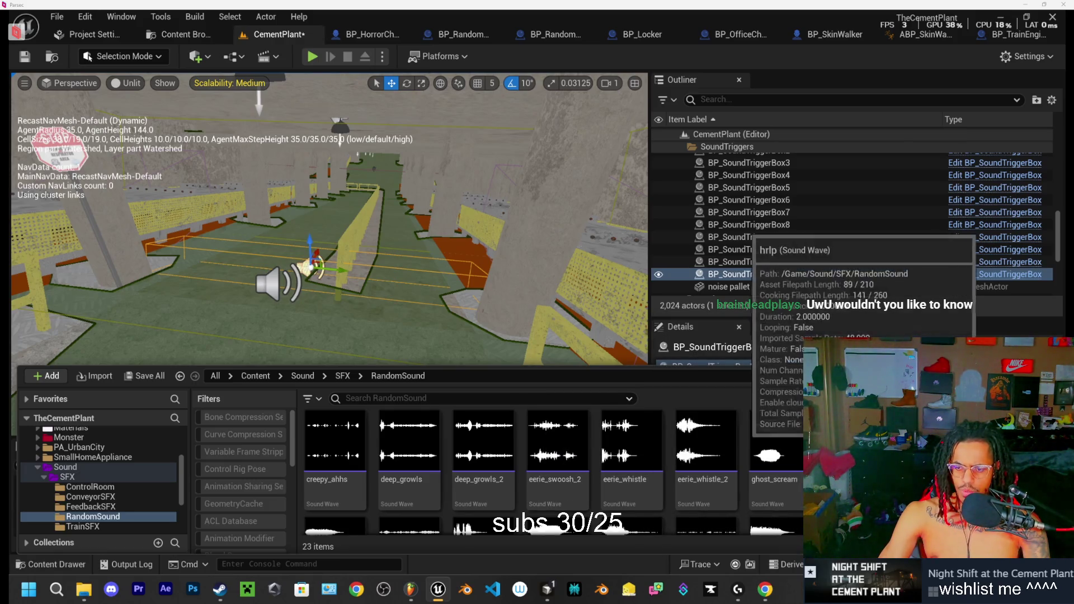
pyautogui.scroll(-2, 559, 470)
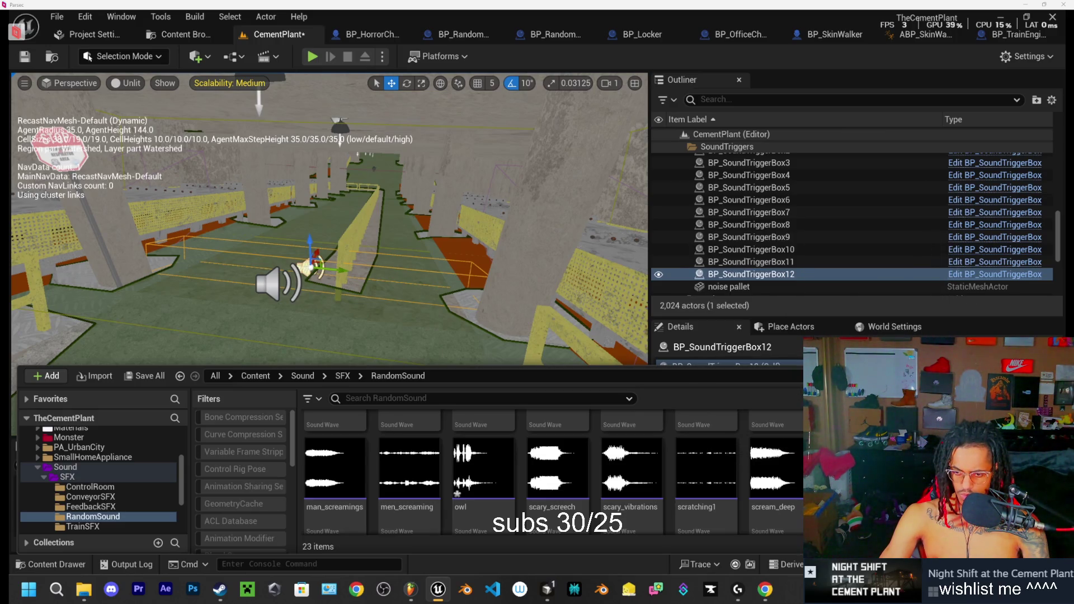
pyautogui.click(917, 476)
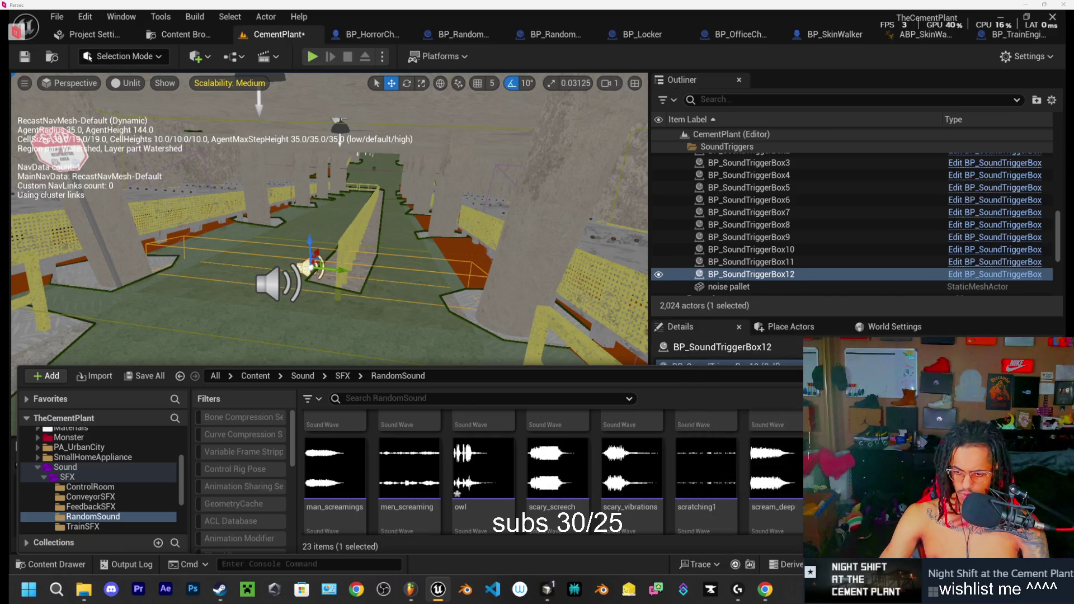
pyautogui.hotkey('ctrl', 'space')
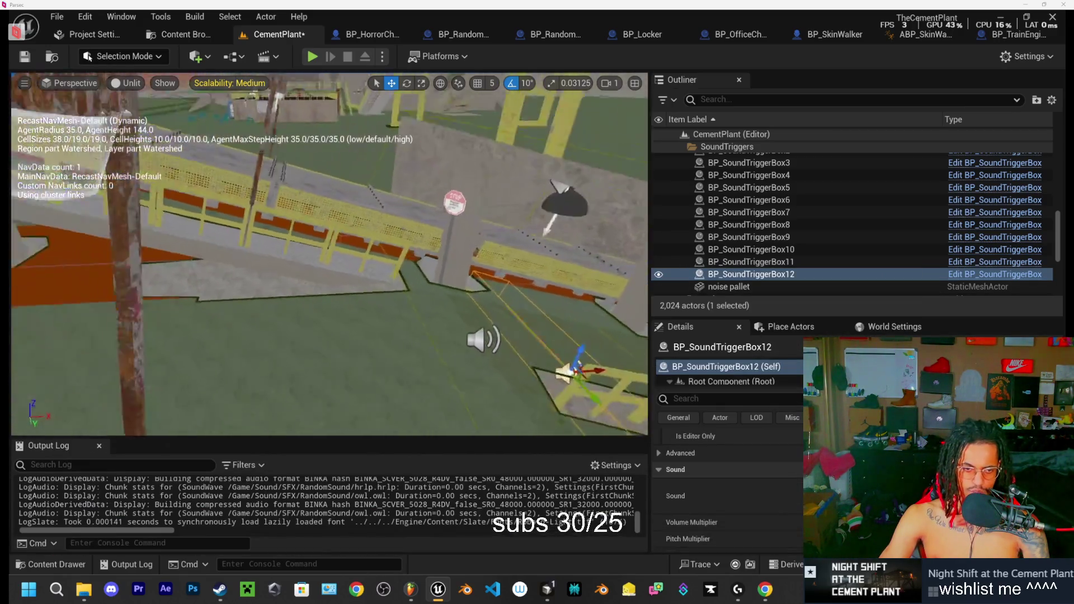
pyautogui.press('f')
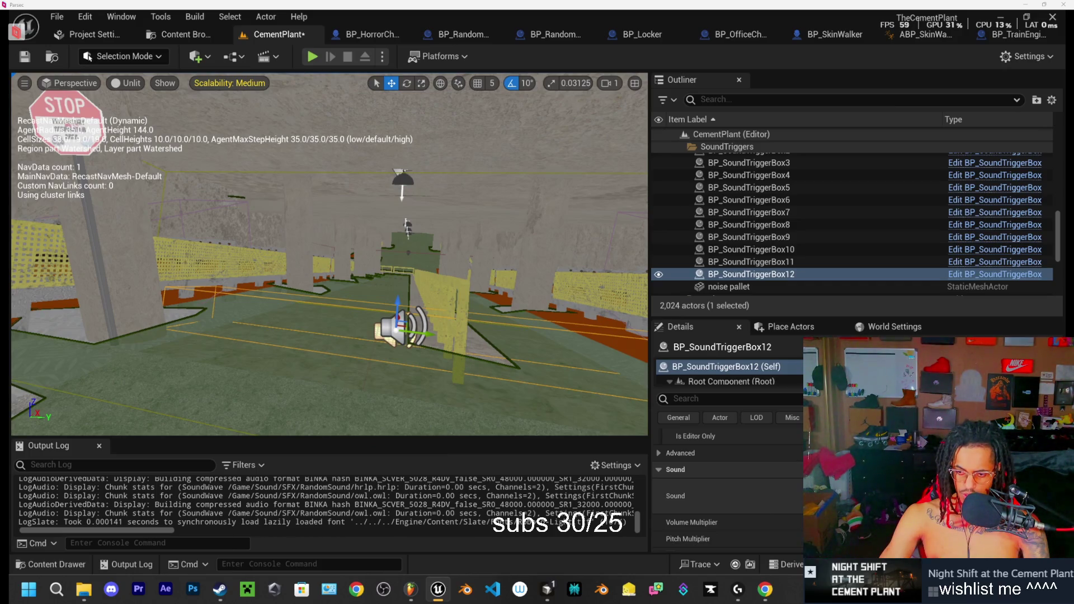
pyautogui.scroll(-10, 783, 503)
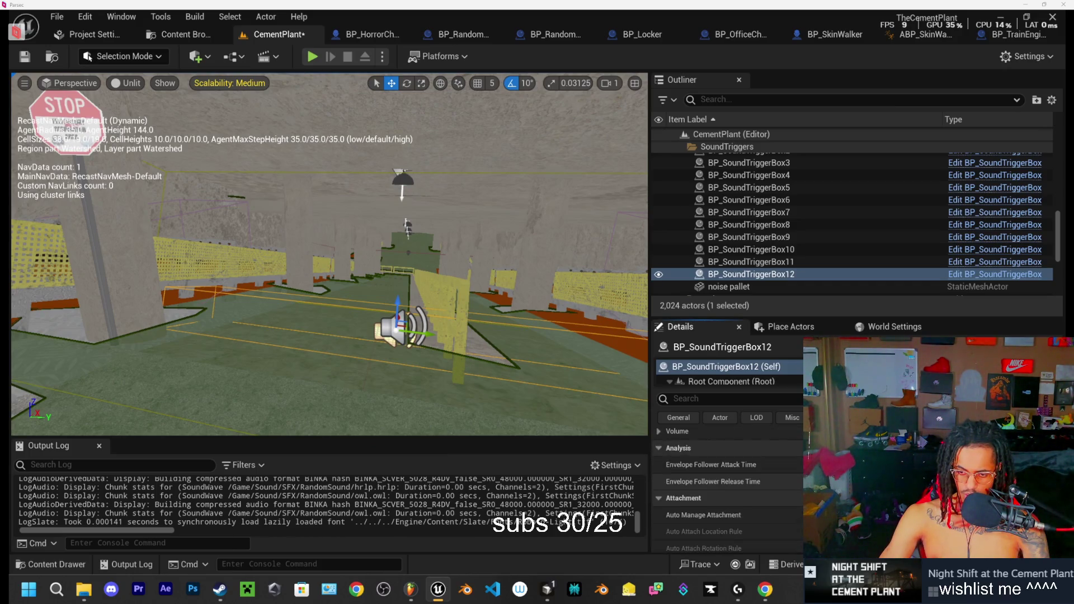
pyautogui.scroll(-5, 727, 492)
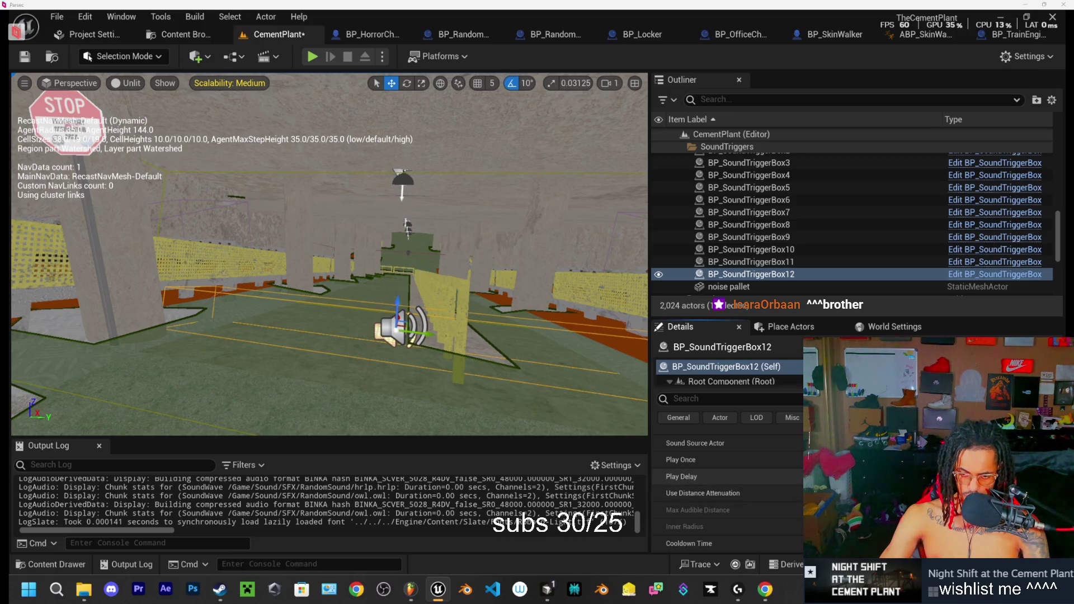
pyautogui.scroll(-3, 727, 477)
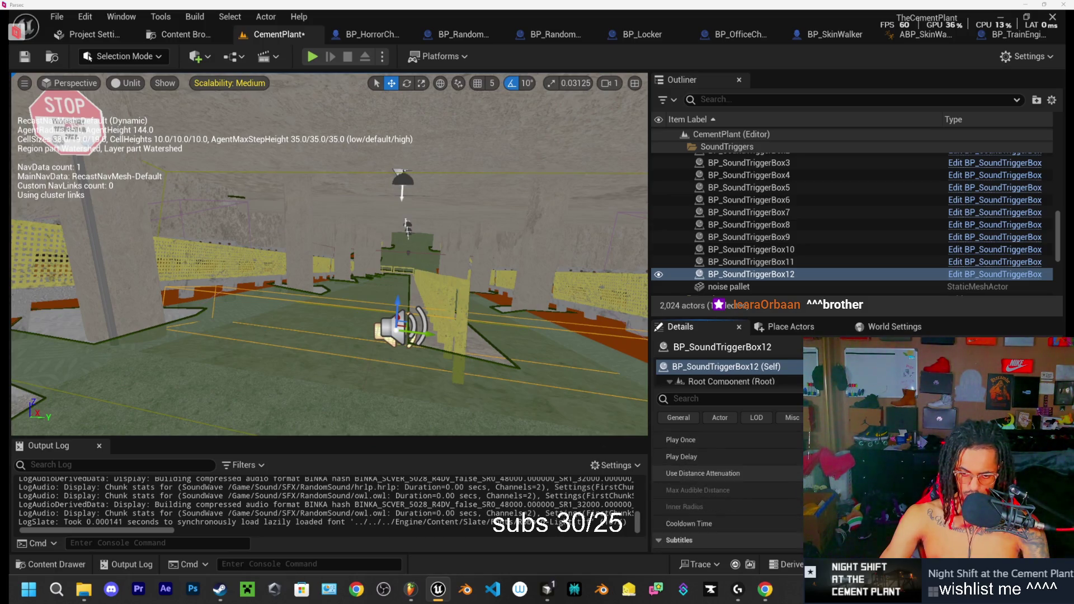
pyautogui.scroll(-1, 727, 486)
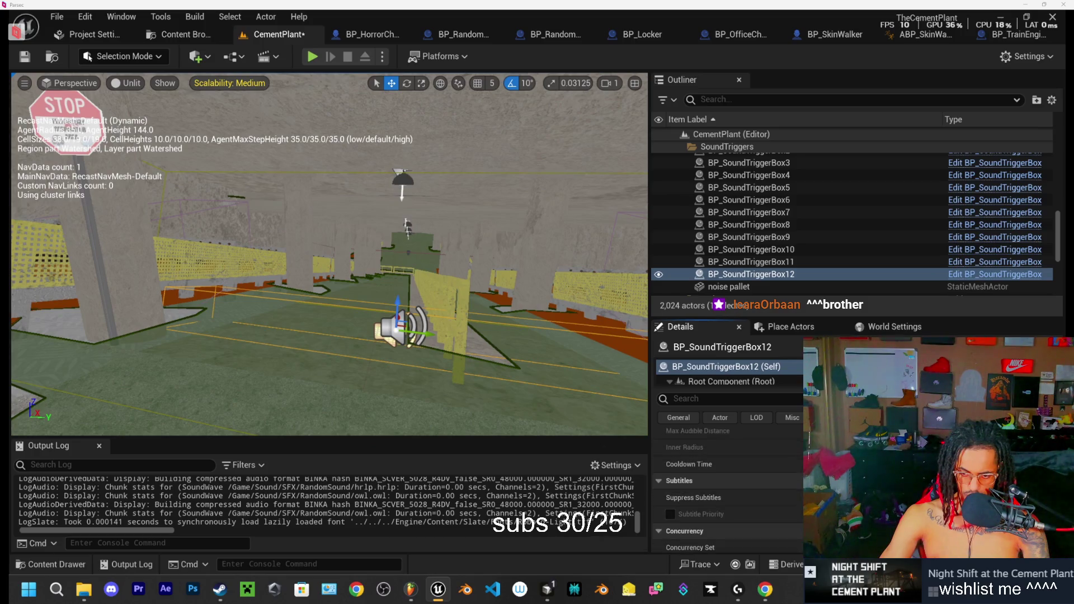
pyautogui.scroll(-3, 727, 487)
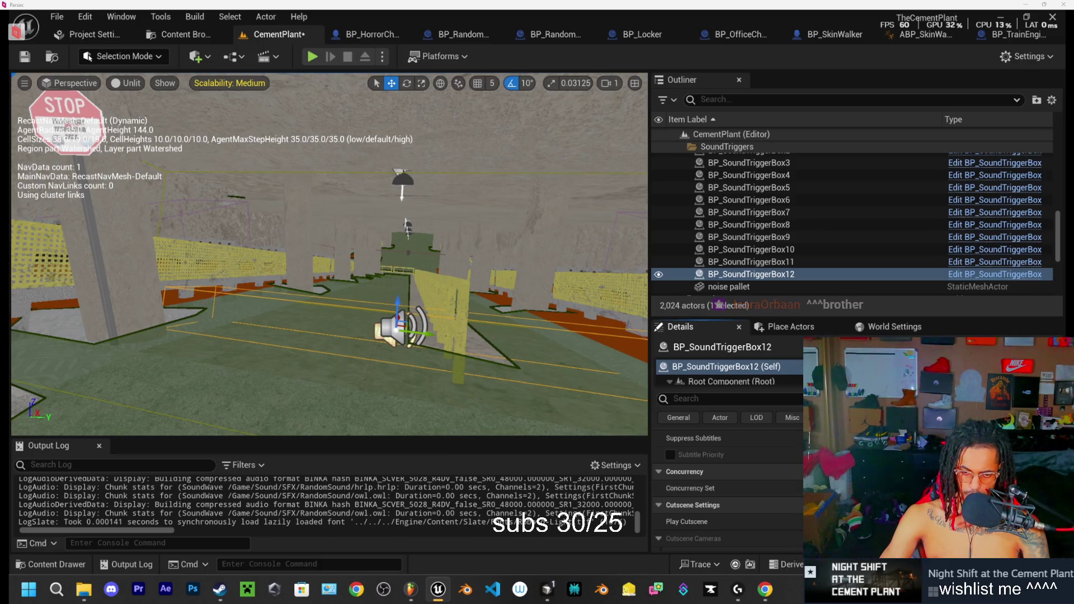
pyautogui.scroll(-5, 727, 492)
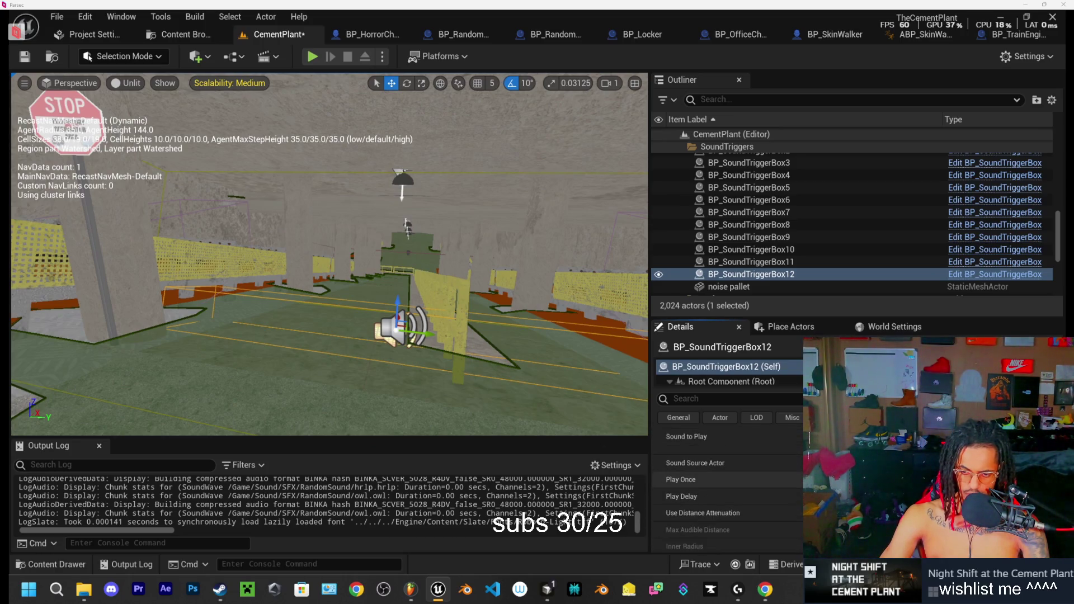
pyautogui.scroll(1, 780, 470)
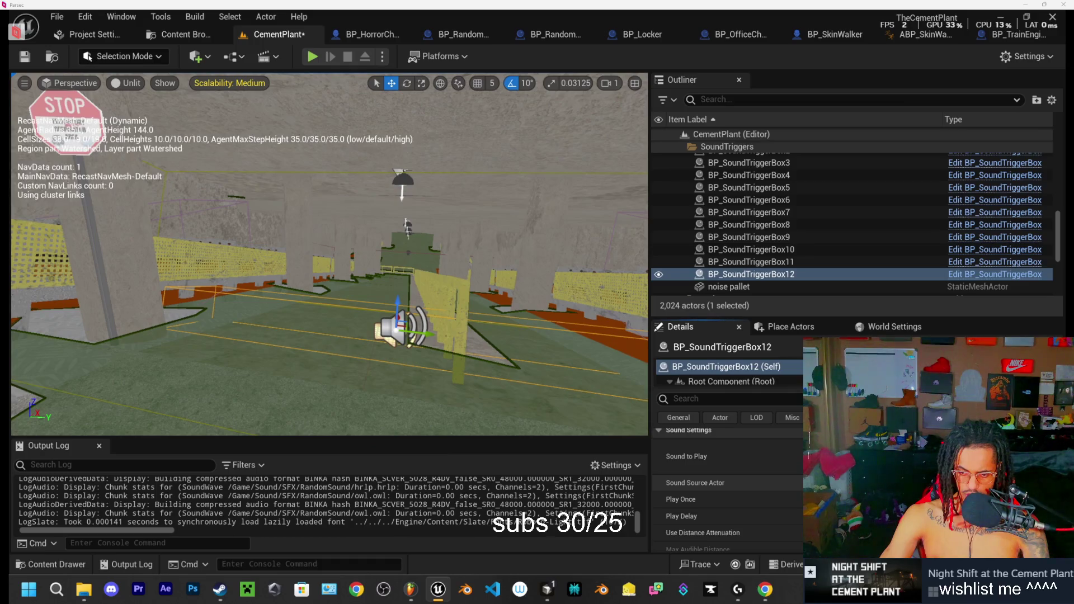
pyautogui.scroll(-3, 727, 486)
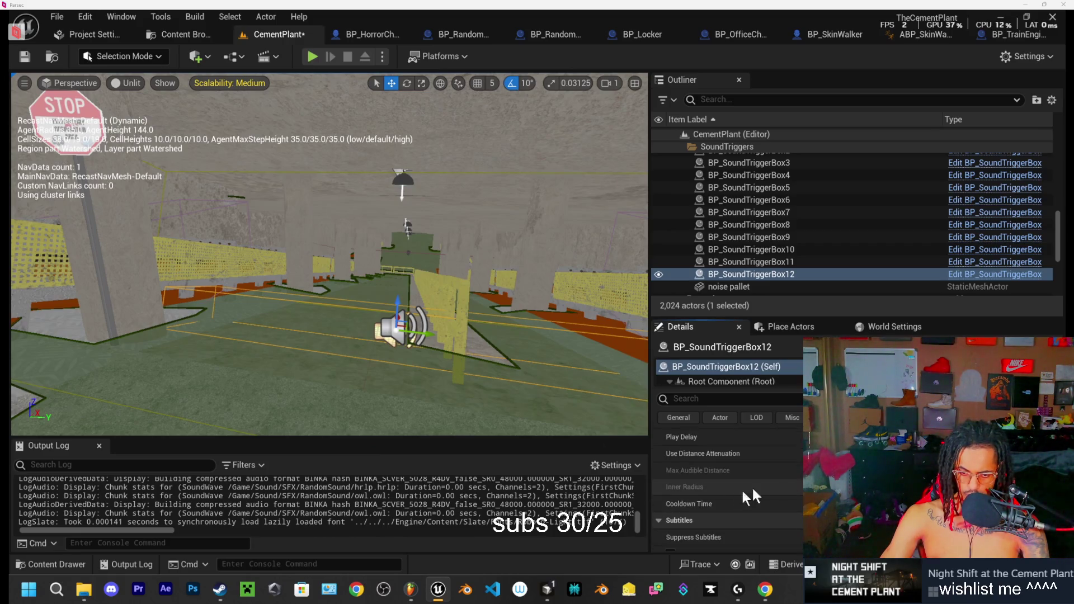
pyautogui.scroll(2, 726, 494)
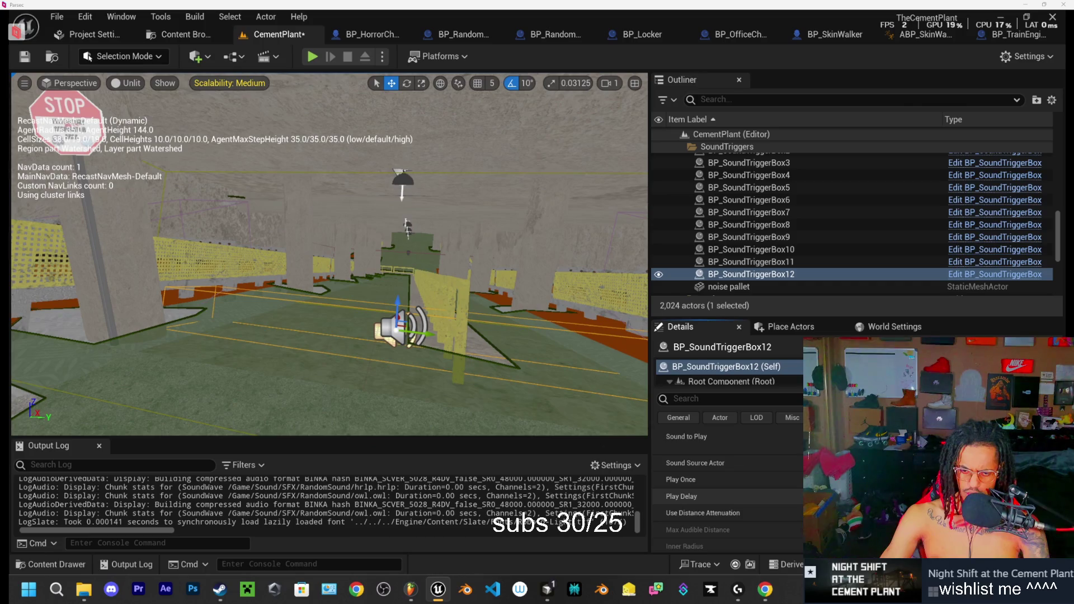
pyautogui.scroll(3, 726, 494)
pyautogui.scroll(2, 726, 495)
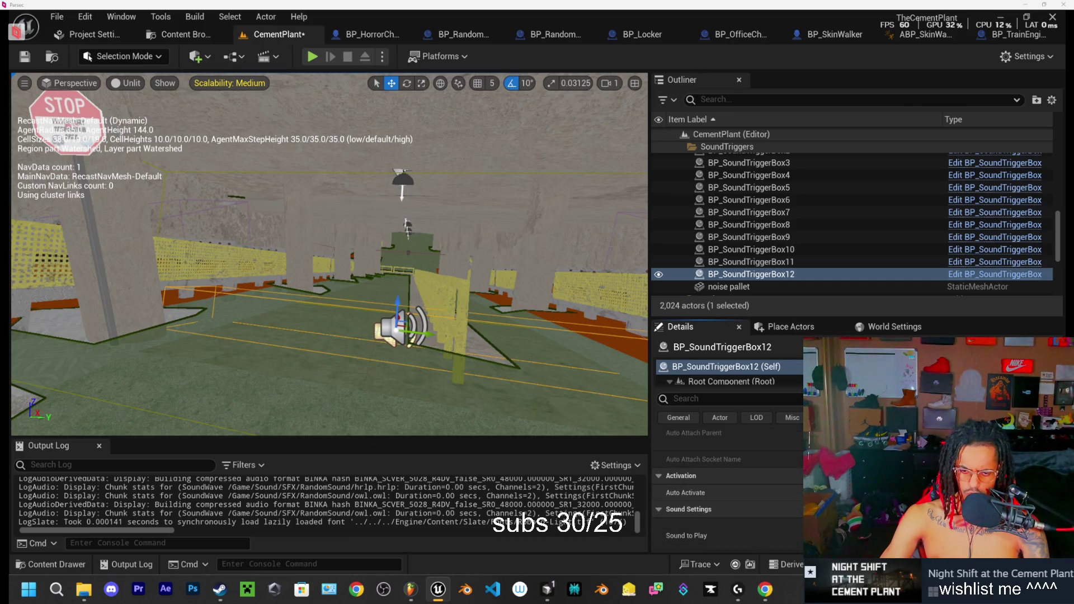
pyautogui.scroll(-8, 782, 490)
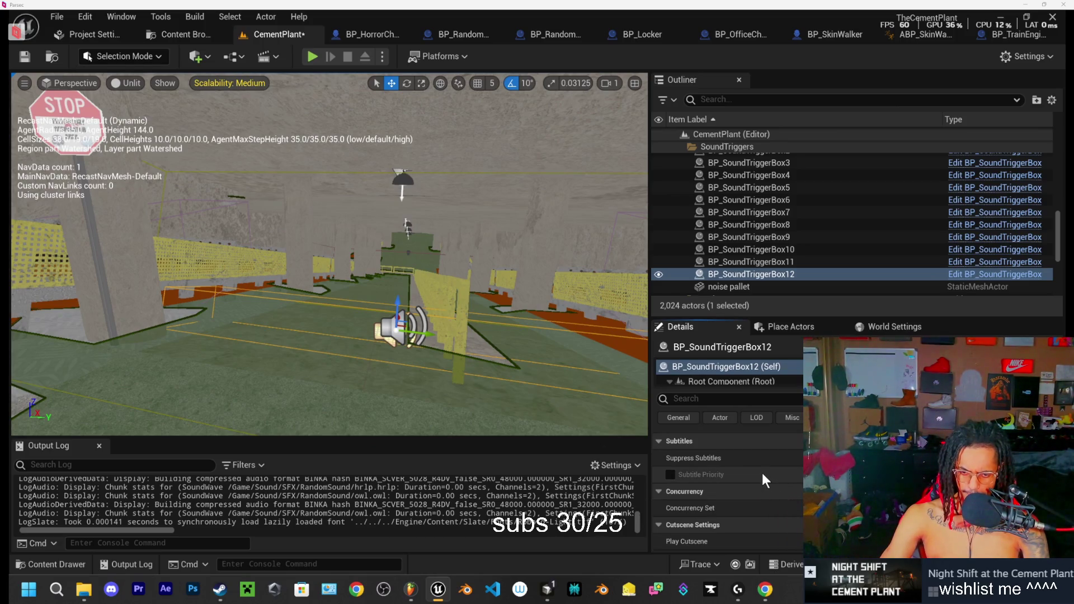
pyautogui.scroll(-4, 727, 486)
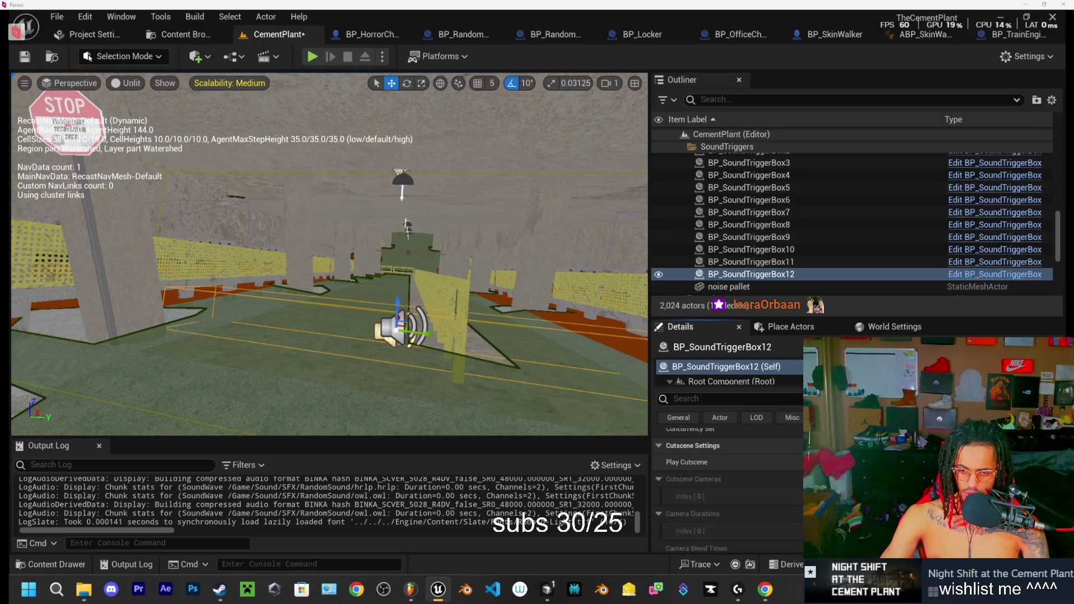
pyautogui.click(686, 462)
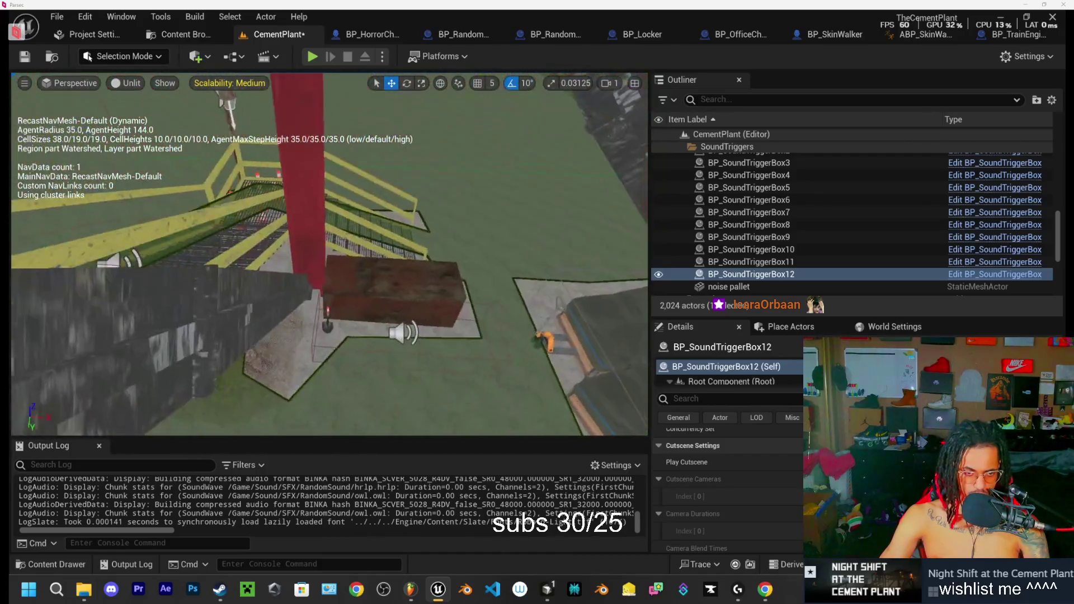
pyautogui.click(749, 237)
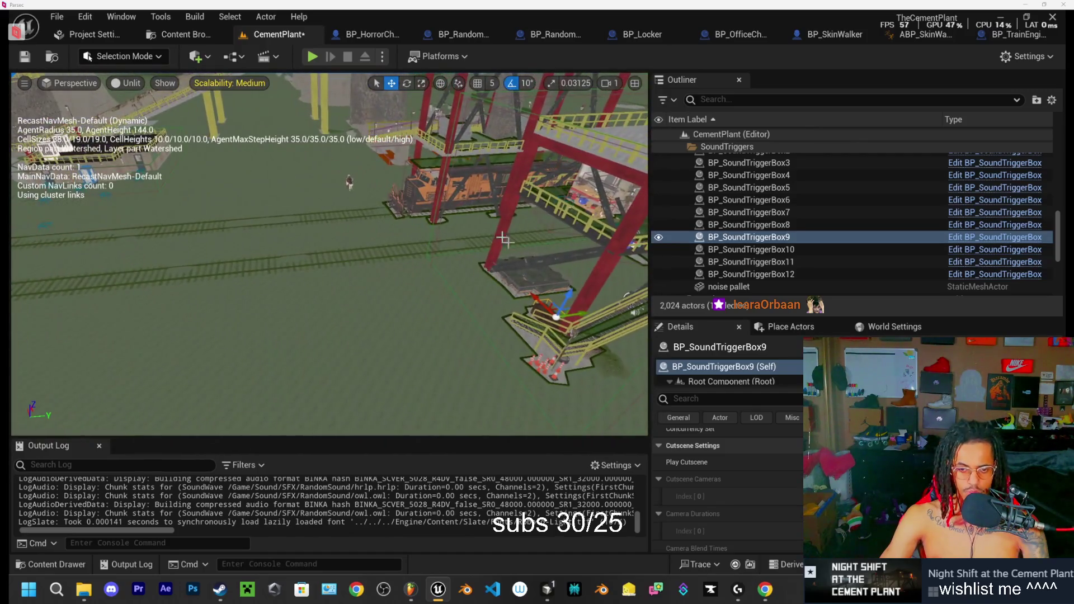
# Step: Duplicate BP_SoundTriggerBox9 with Ctrl+D and rotate the copy about its vertical axis
pyautogui.hotkey('ctrl', 'd')
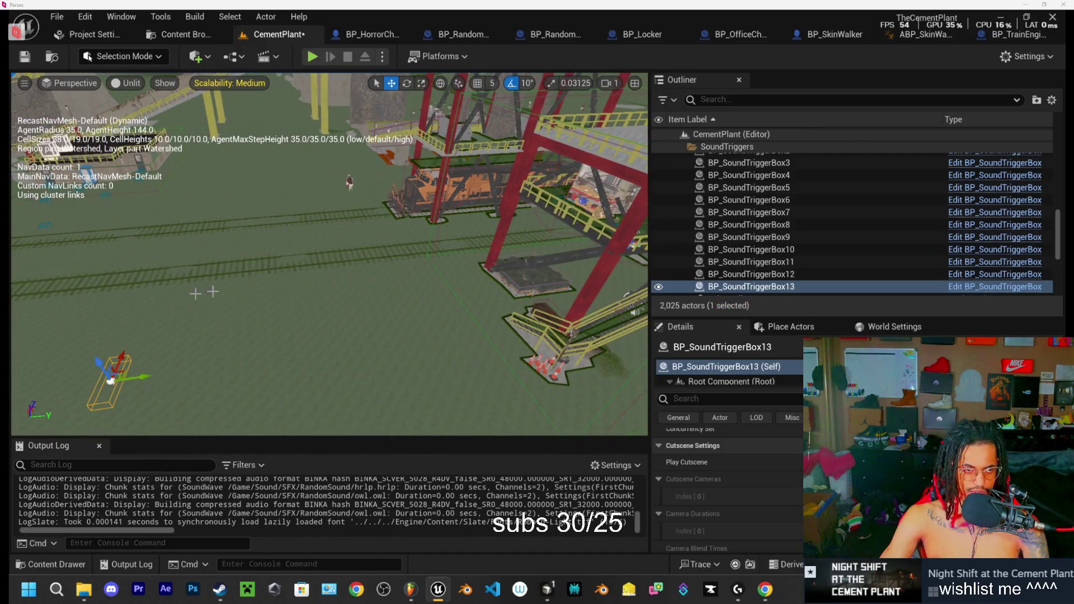
pyautogui.press('f')
pyautogui.press('e')
pyautogui.moveTo(345, 323)
pyautogui.mouseDown()
pyautogui.moveTo(355, 274)
pyautogui.moveTo(324, 291)
pyautogui.moveTo(344, 318)
pyautogui.moveTo(73, 283)
pyautogui.moveTo(182, 120)
pyautogui.mouseUp()
pyautogui.press('w')
# Step: Scale the new BP_SoundTriggerBox13 down into a small cube
pyautogui.scroll(2, 182, 120)
pyautogui.press('w')
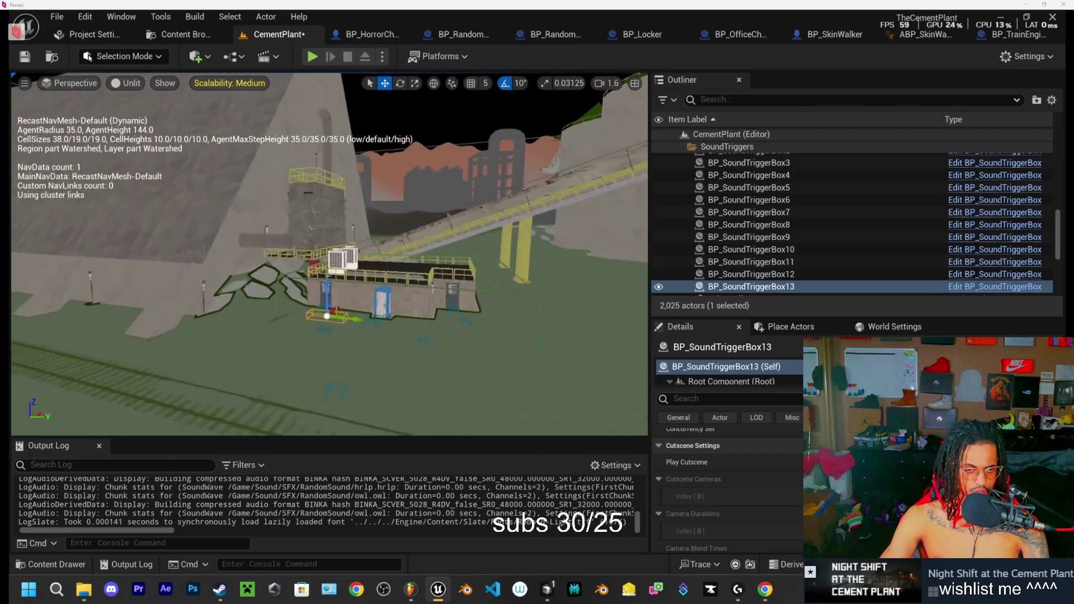
pyautogui.press('r')
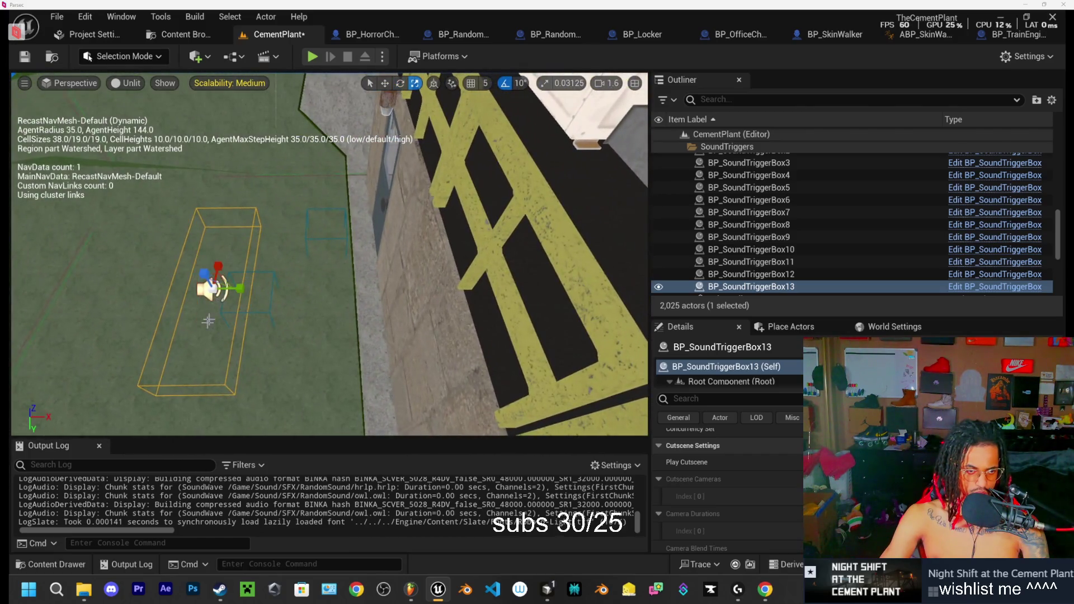
pyautogui.moveTo(223, 263)
pyautogui.mouseDown()
pyautogui.moveTo(239, 282)
pyautogui.moveTo(430, 286)
pyautogui.mouseUp()
pyautogui.press('w')
# Step: Centre the view on the small trigger box on the floor and enlarge it slightly
pyautogui.scroll(-2, 431, 286)
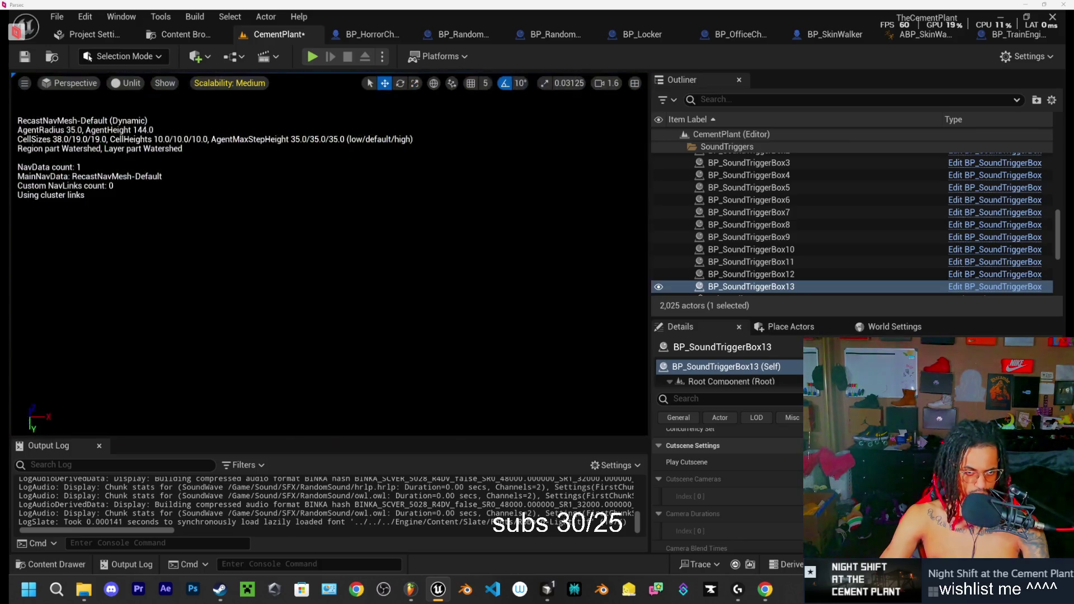
pyautogui.scroll(-1, 330, 253)
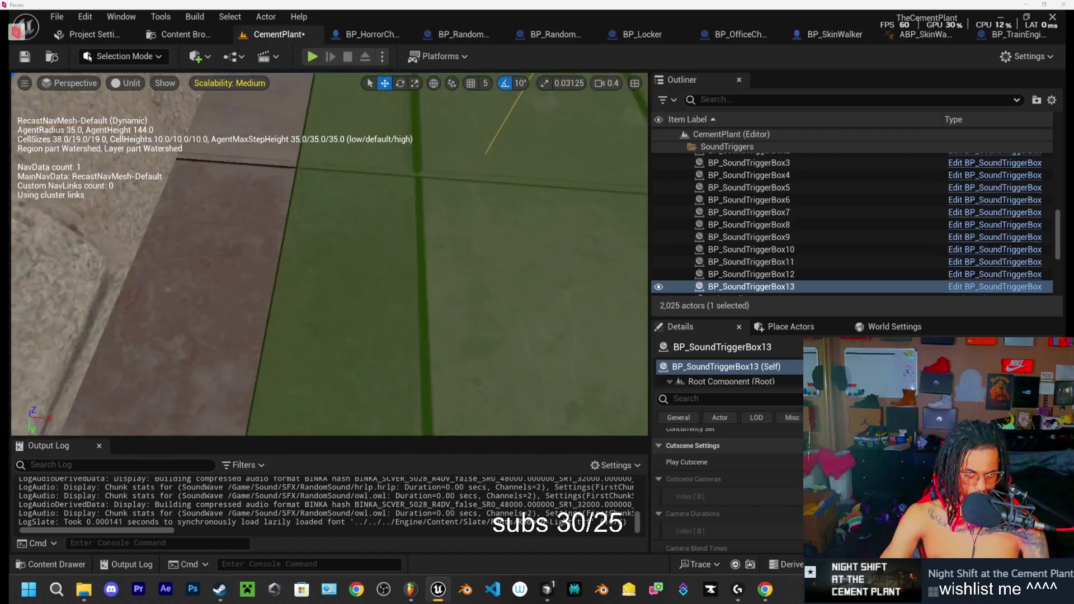
pyautogui.moveTo(329, 254)
pyautogui.mouseDown()
pyautogui.moveTo(269, 251)
pyautogui.moveTo(466, 214)
pyautogui.moveTo(433, 243)
pyautogui.moveTo(441, 261)
pyautogui.mouseUp()
pyautogui.press('space')
pyautogui.press('space')
pyautogui.press('space')
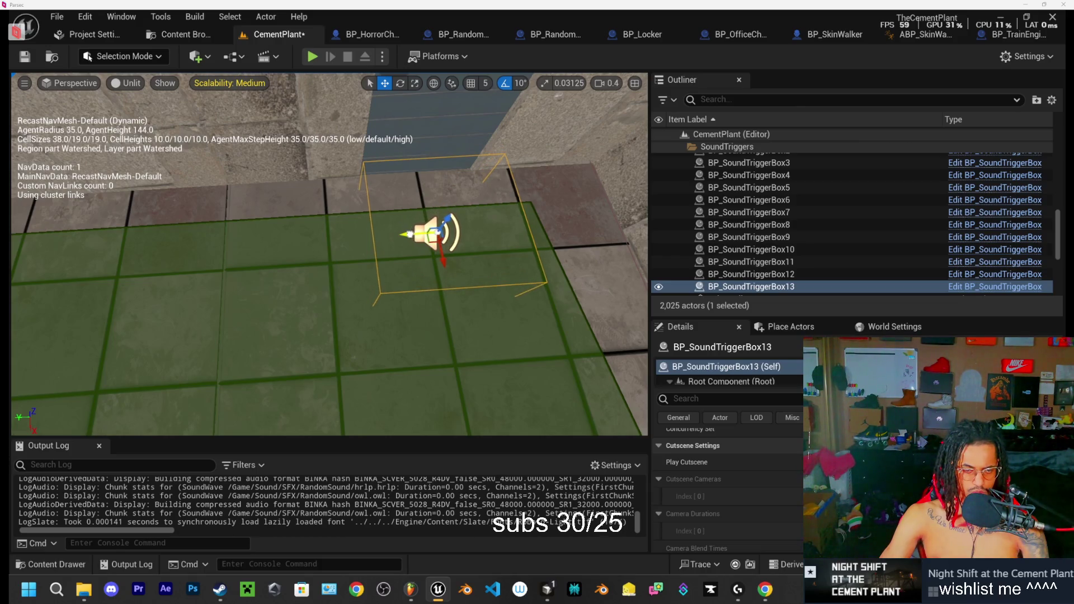
pyautogui.scroll(-1, 793, 498)
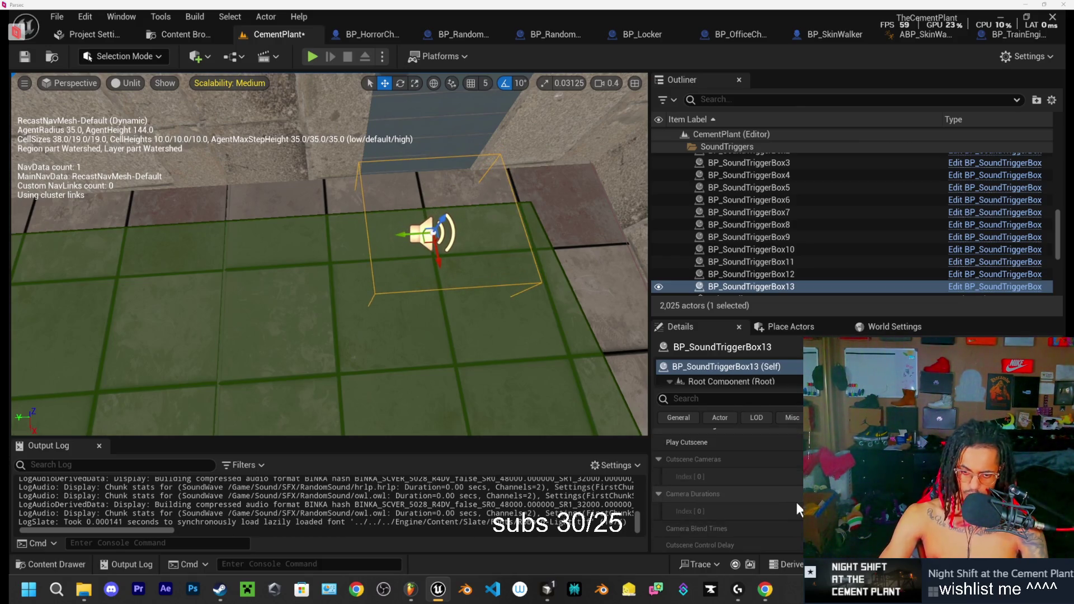
pyautogui.scroll(-5, 790, 507)
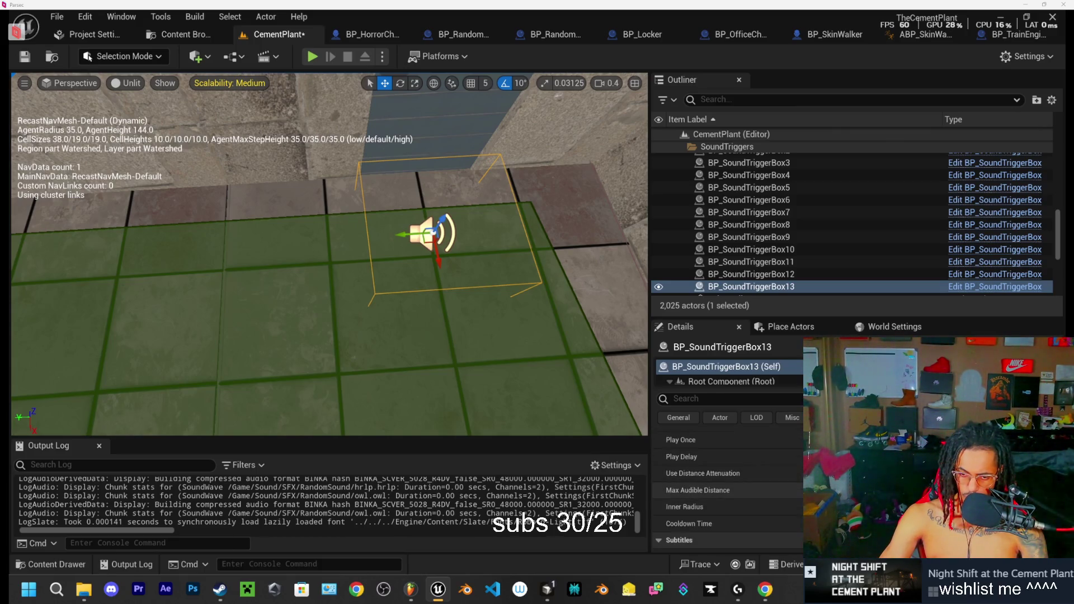
pyautogui.scroll(3, 727, 481)
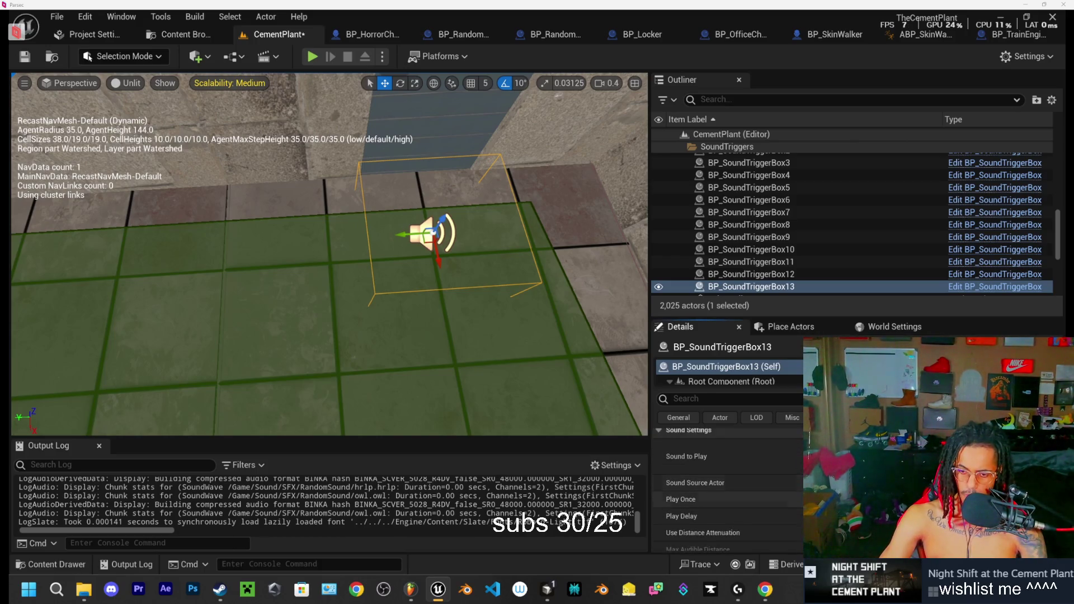
# Step: Set BP_SoundTriggerBox13's Sound to Play to the thump sound wave
pyautogui.click(951, 456)
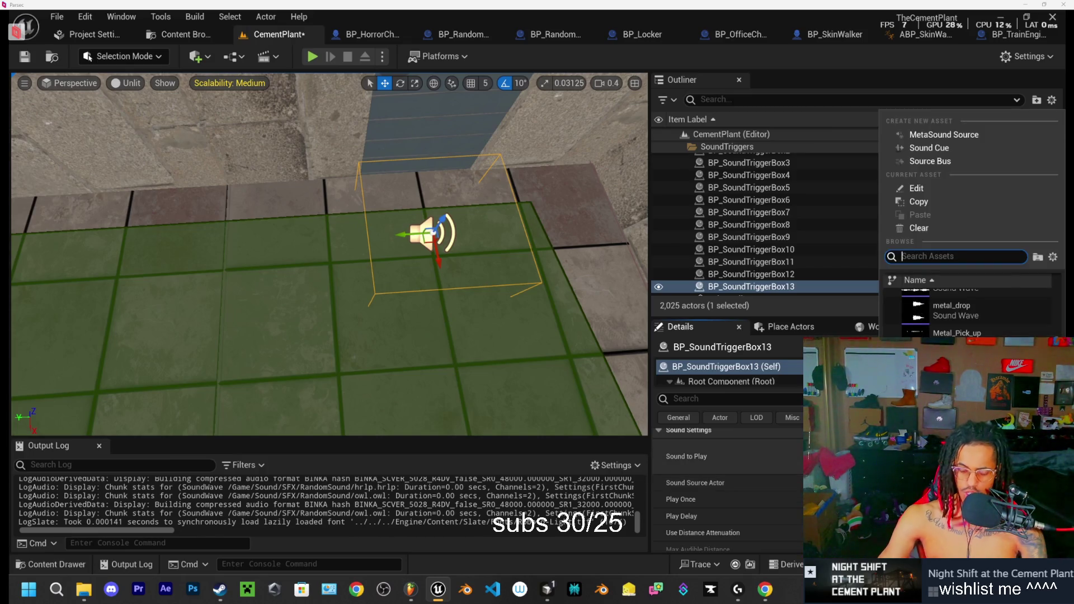
pyautogui.write('thu')
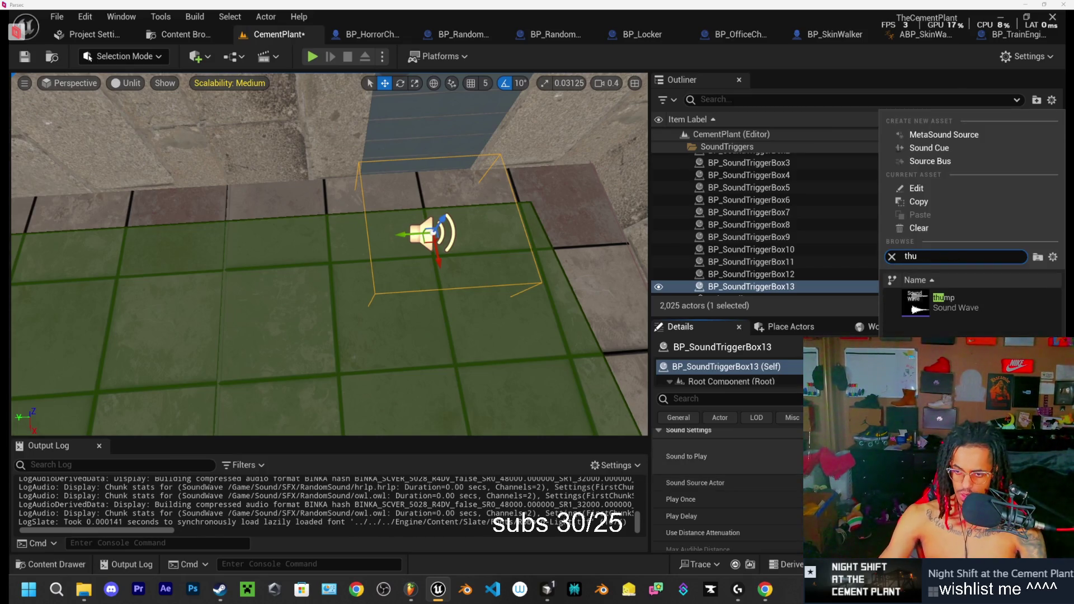
pyautogui.click(972, 297)
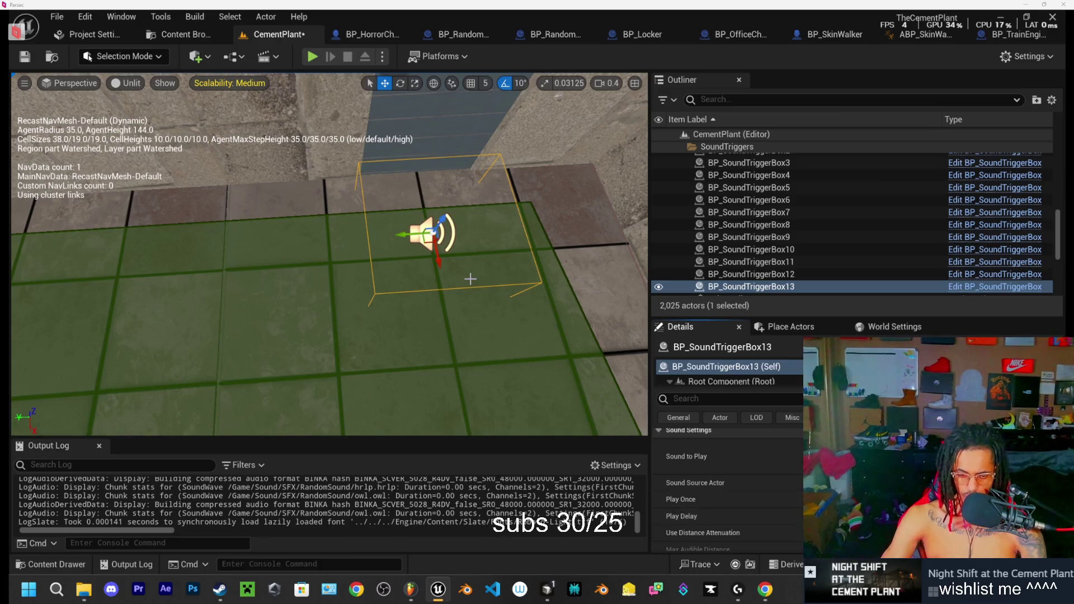
pyautogui.moveTo(472, 276)
pyautogui.mouseDown()
pyautogui.moveTo(472, 245)
pyautogui.moveTo(472, 276)
pyautogui.moveTo(505, 312)
pyautogui.mouseUp()
pyautogui.scroll(1, 505, 311)
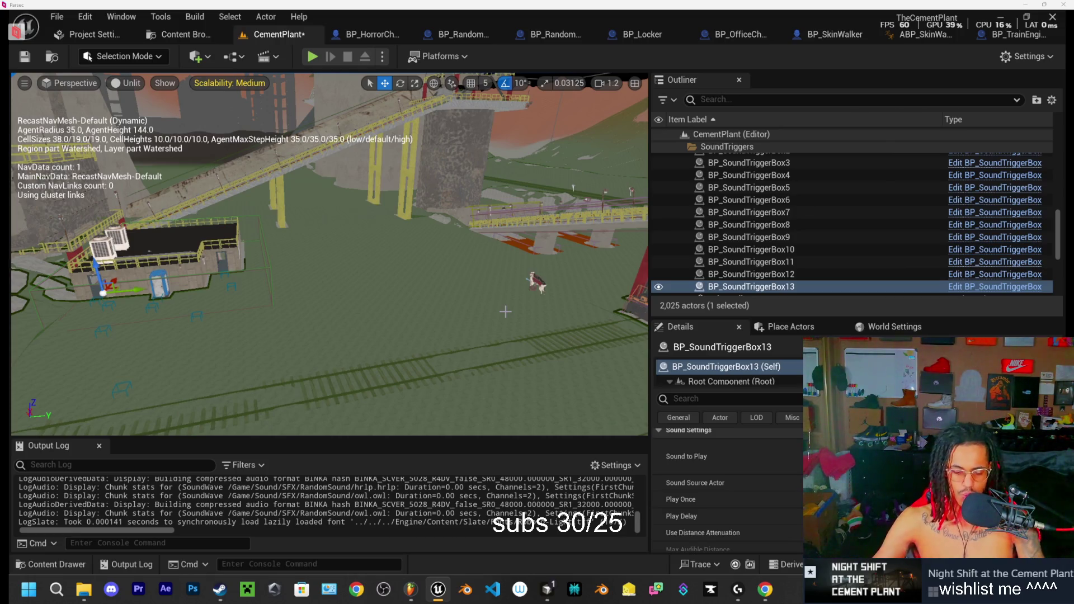
pyautogui.press('w')
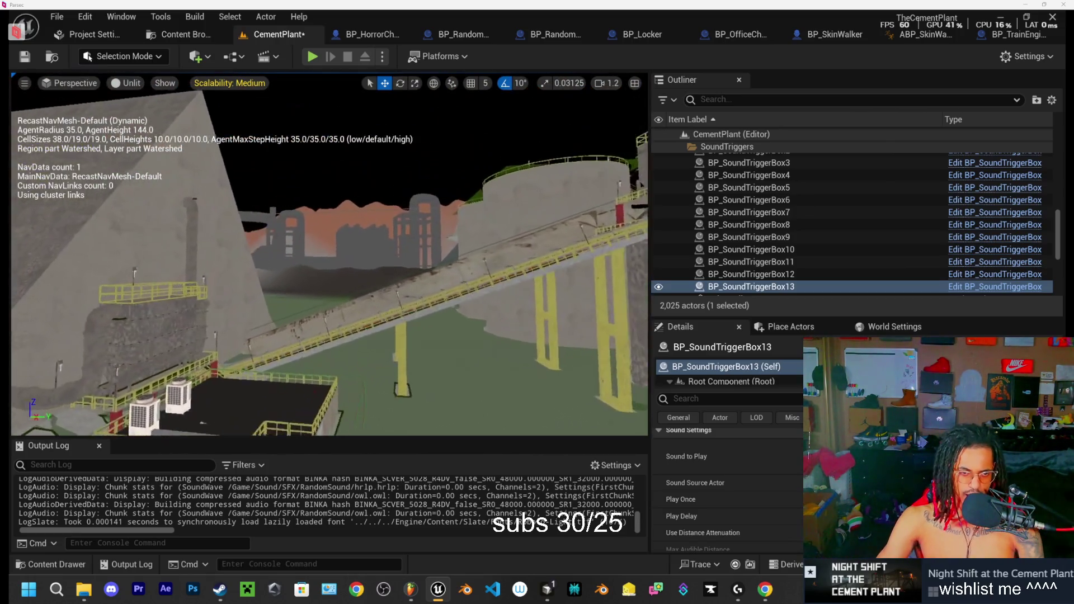
pyautogui.press('w')
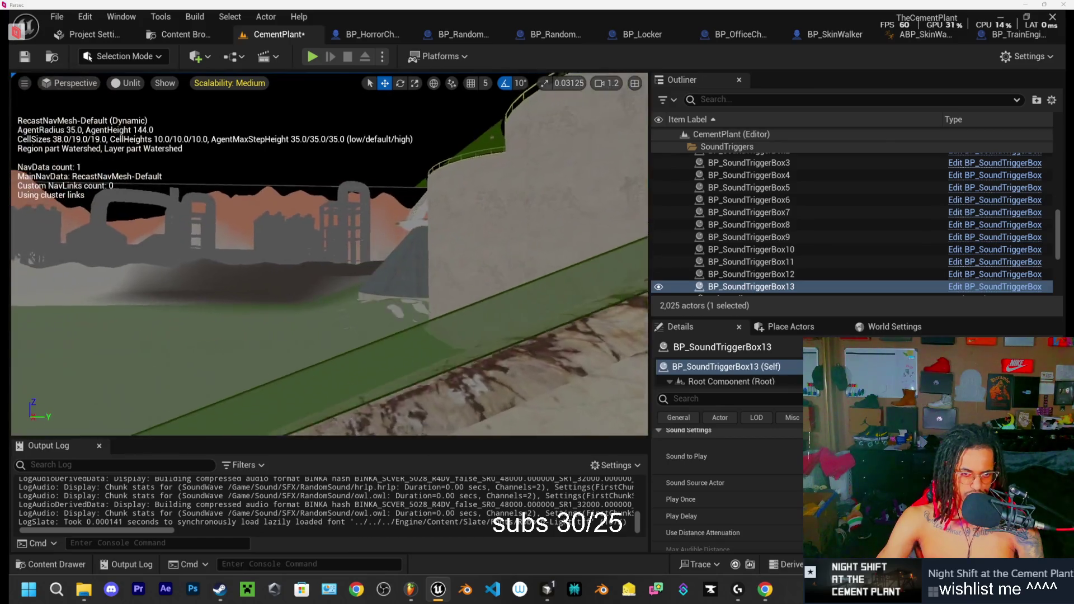
pyautogui.press('w')
pyautogui.scroll(2, 329, 254)
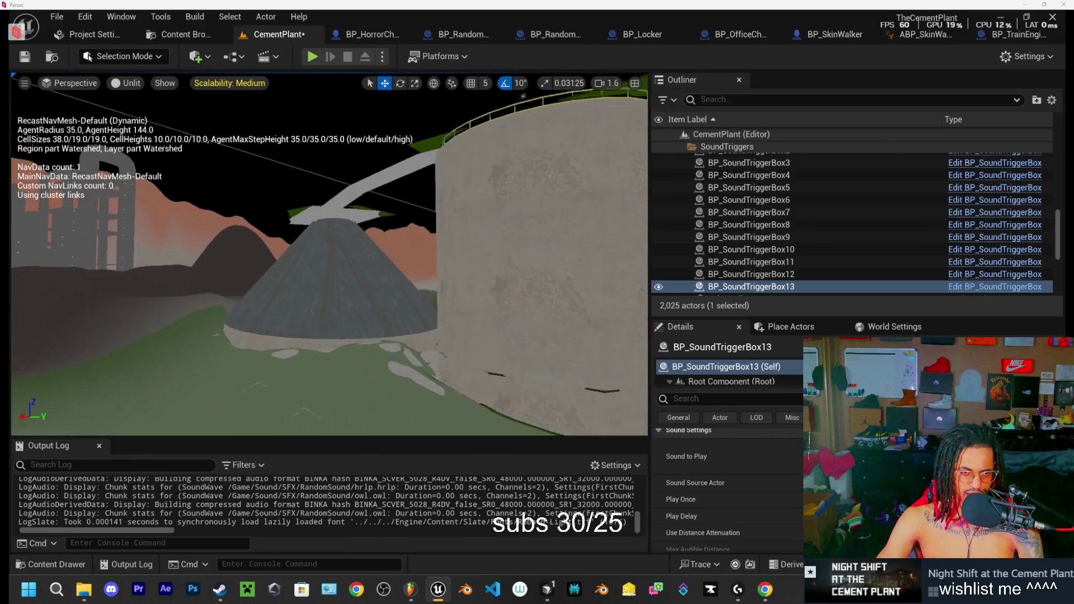
pyautogui.press('s')
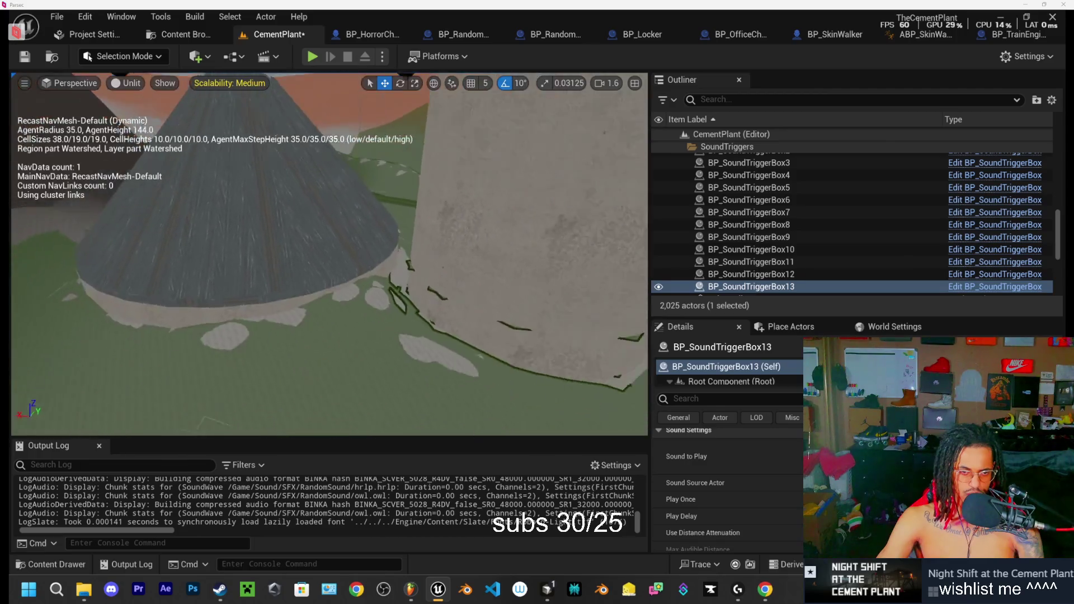
pyautogui.press('w')
pyautogui.scroll(2, 329, 254)
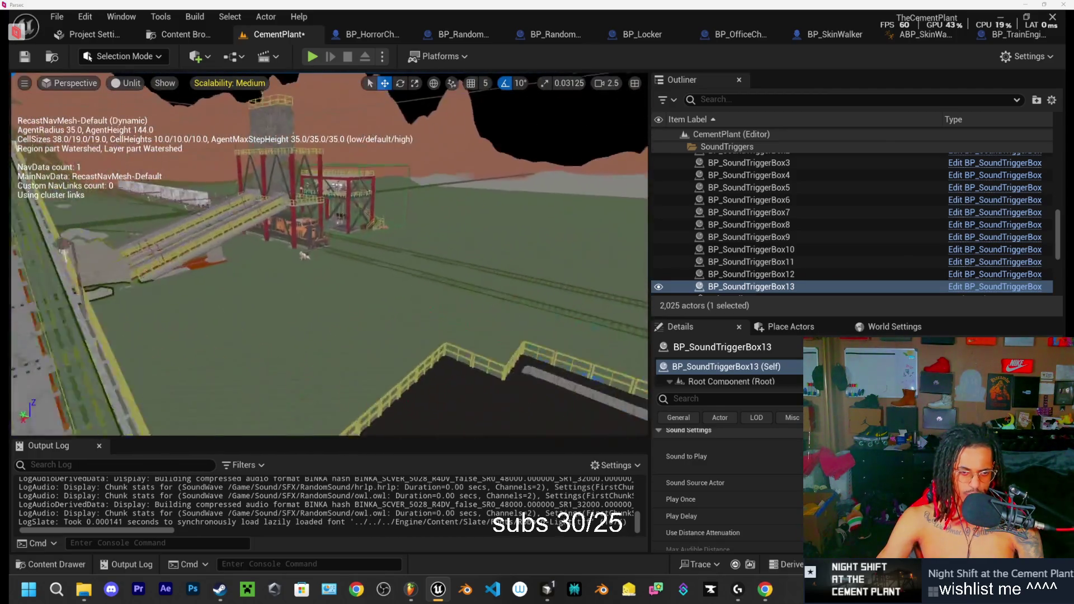
pyautogui.press('s')
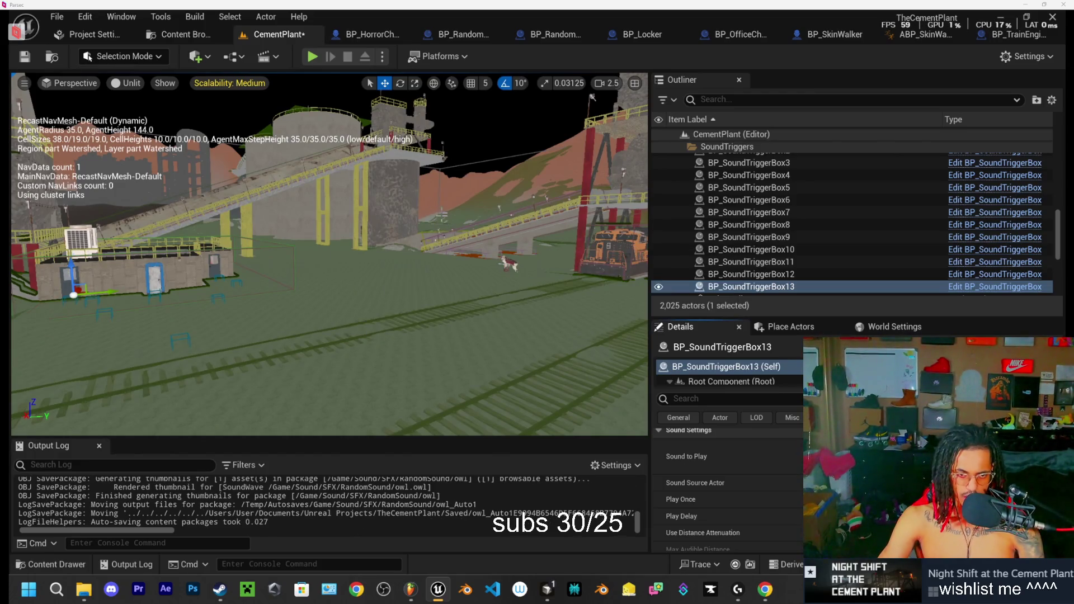
pyautogui.press('w')
pyautogui.press('e')
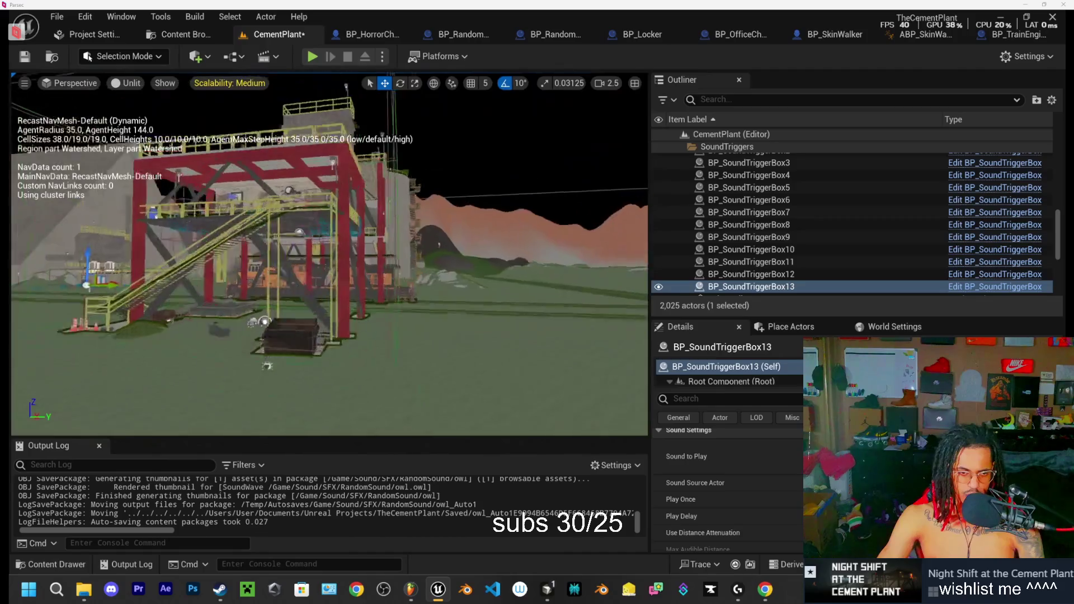
pyautogui.press('s')
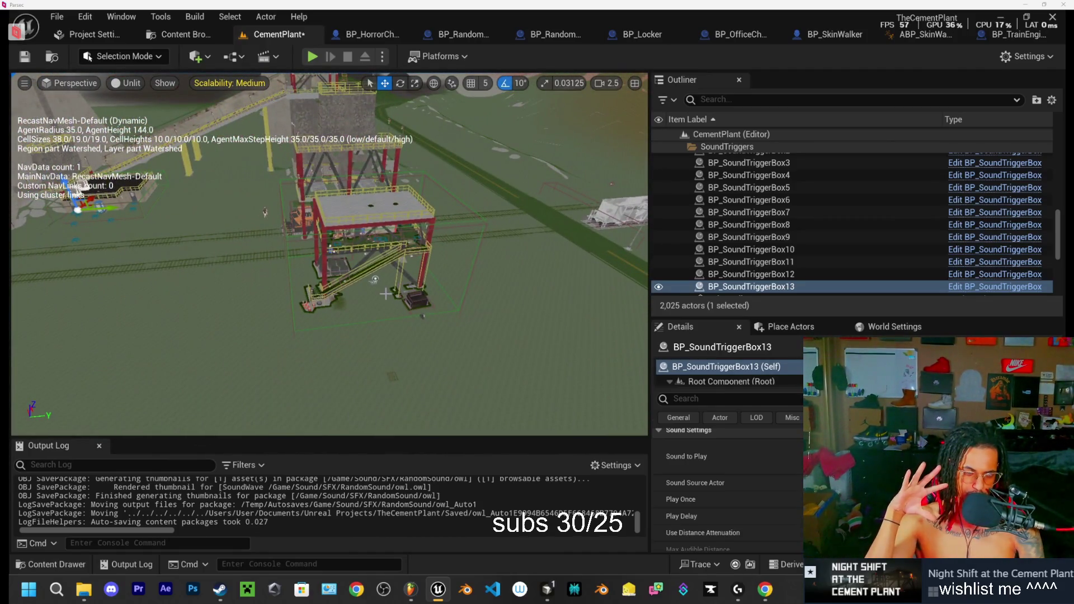
pyautogui.press('q')
pyautogui.press('w')
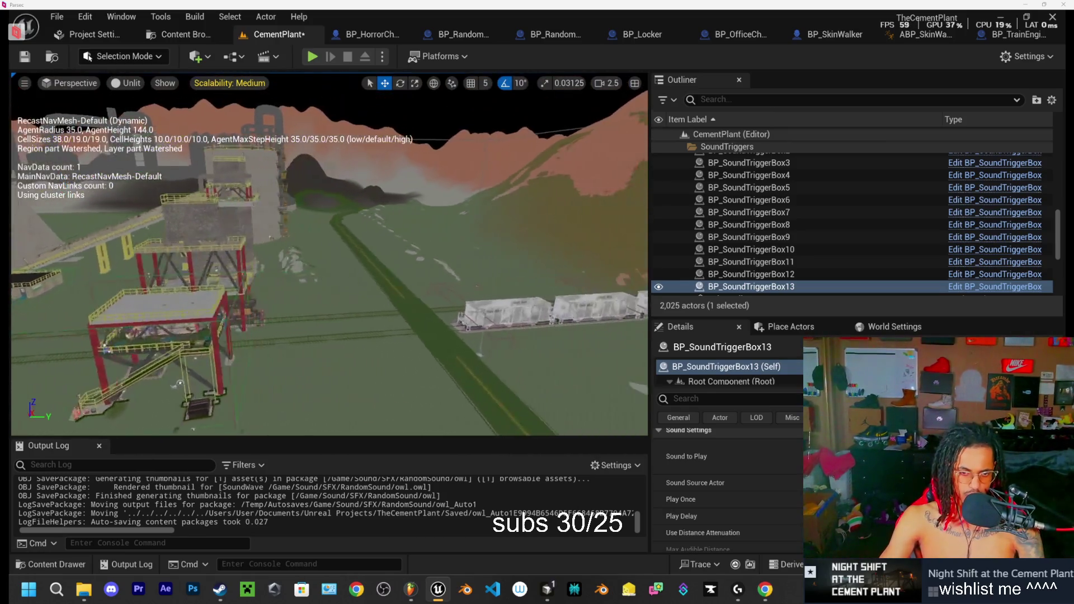
pyautogui.moveTo(515, 178)
pyautogui.mouseDown()
pyautogui.moveTo(464, 190)
pyautogui.moveTo(514, 178)
pyautogui.mouseUp()
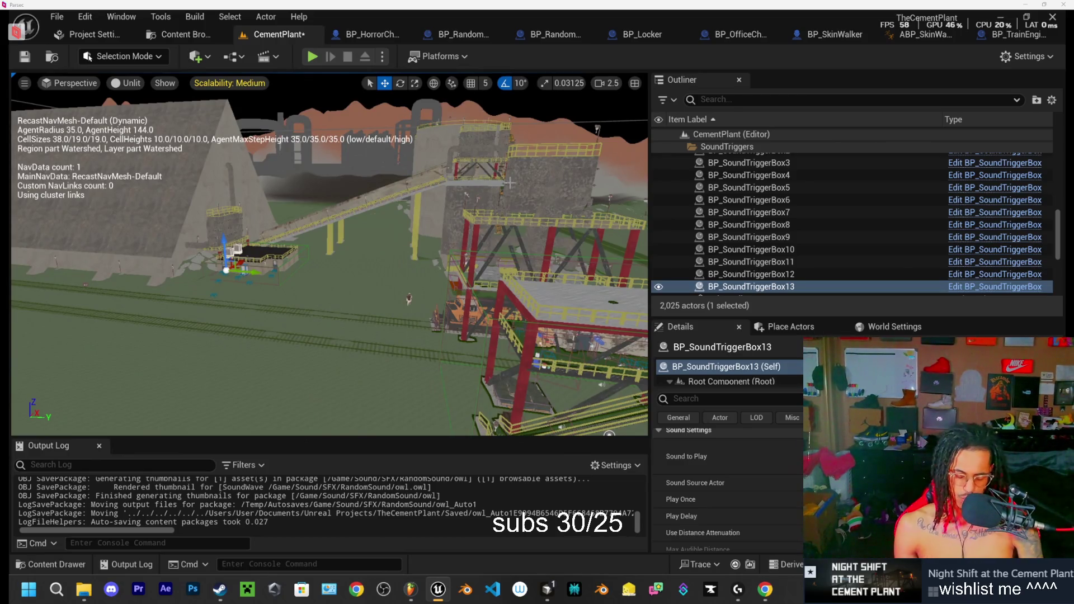
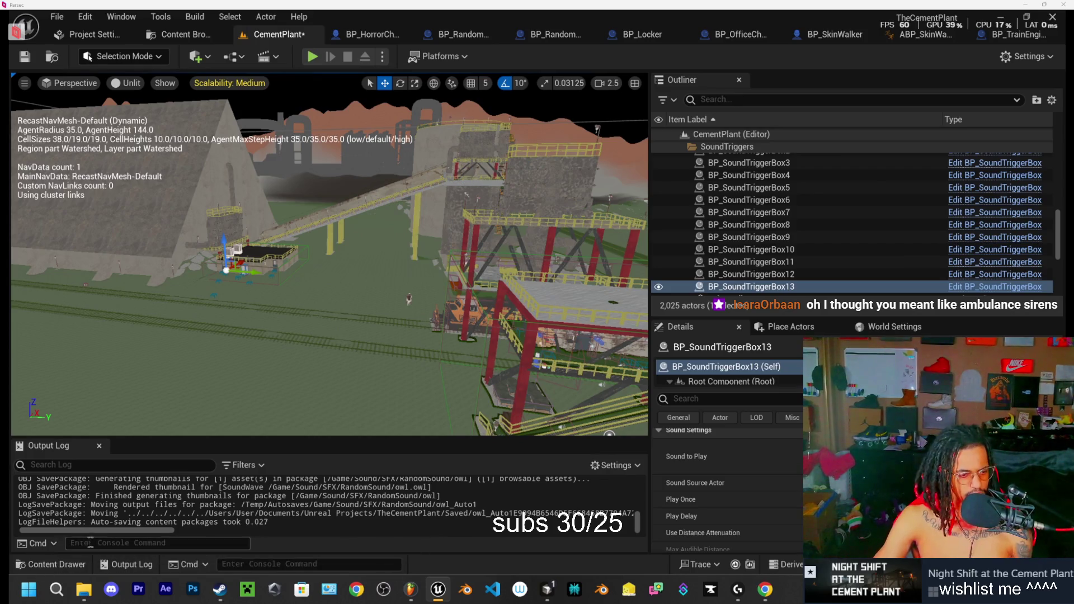
# Step: Fly the level camera into the building to the two electrical cabinets, then reopen the RandomSound folder
pyautogui.click(65, 569)
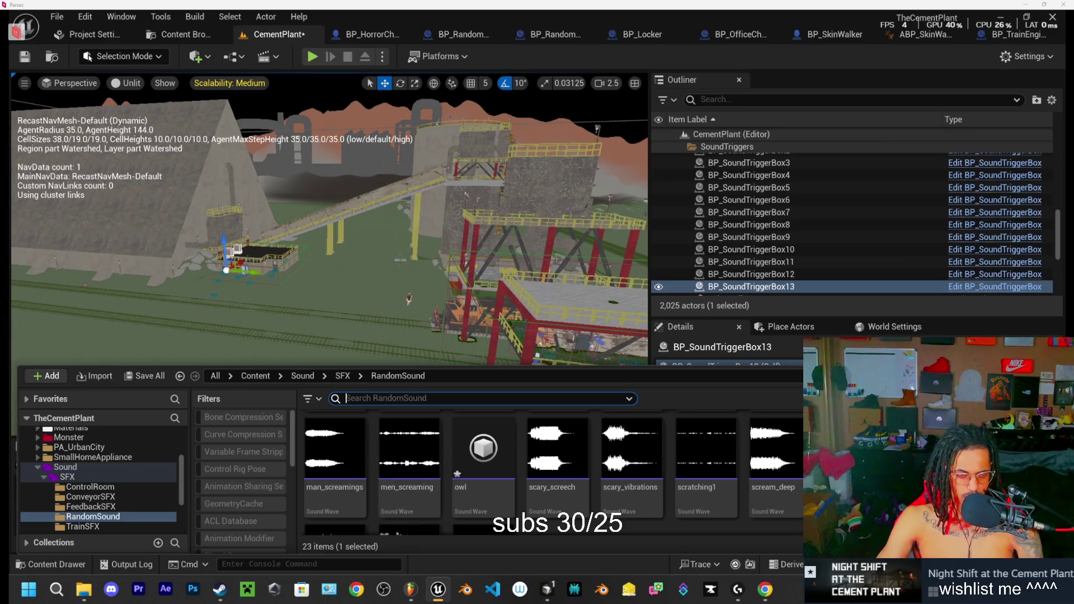
pyautogui.rightClick(424, 240)
pyautogui.press('w')
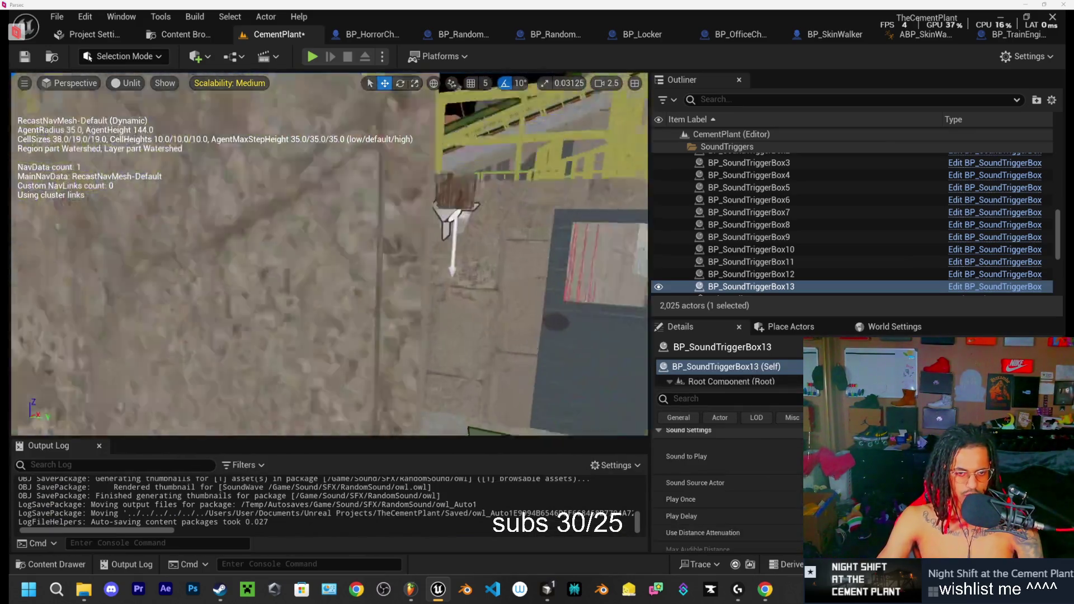
pyautogui.press('w')
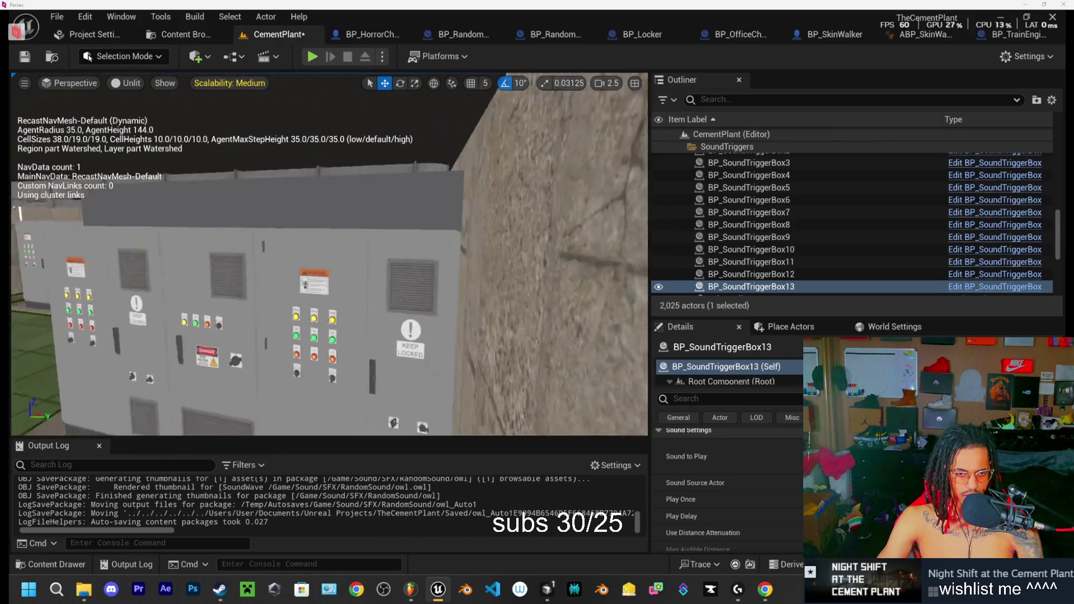
pyautogui.press('w')
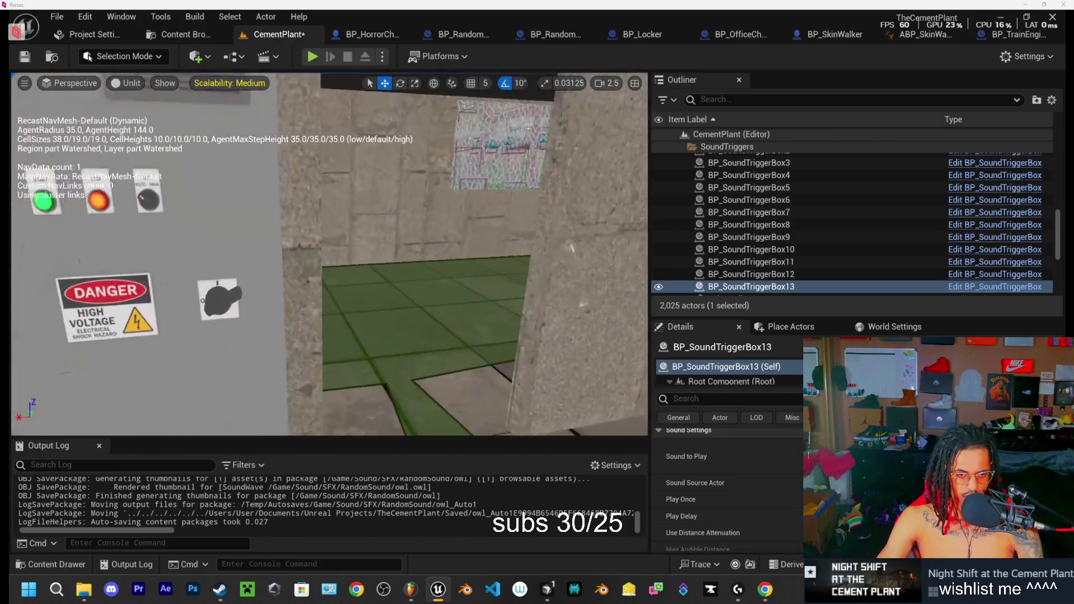
pyautogui.press('w')
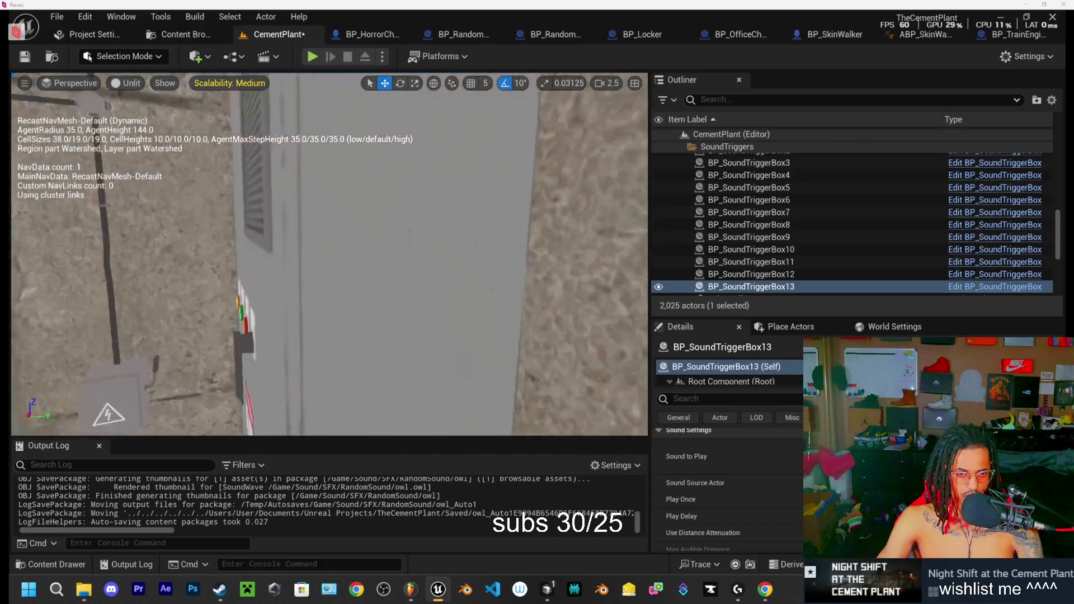
pyautogui.press('w')
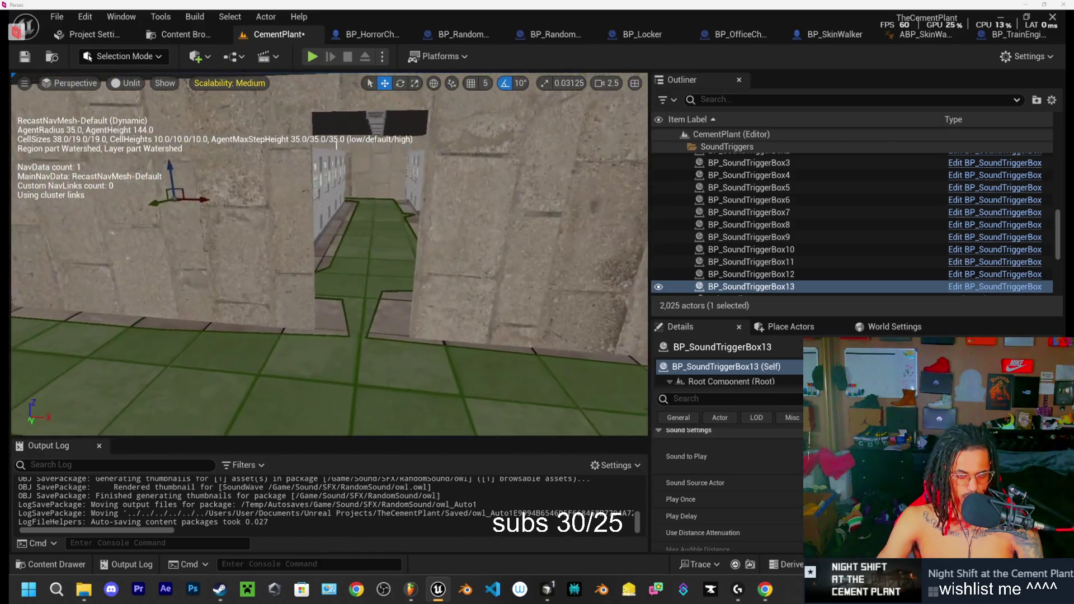
pyautogui.press('w')
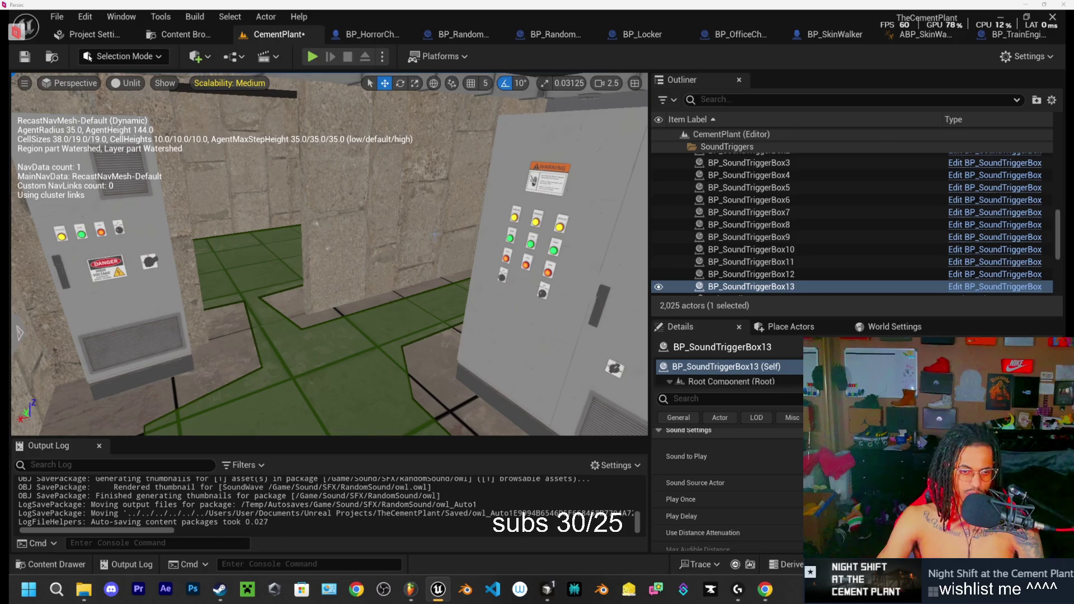
pyautogui.click(66, 566)
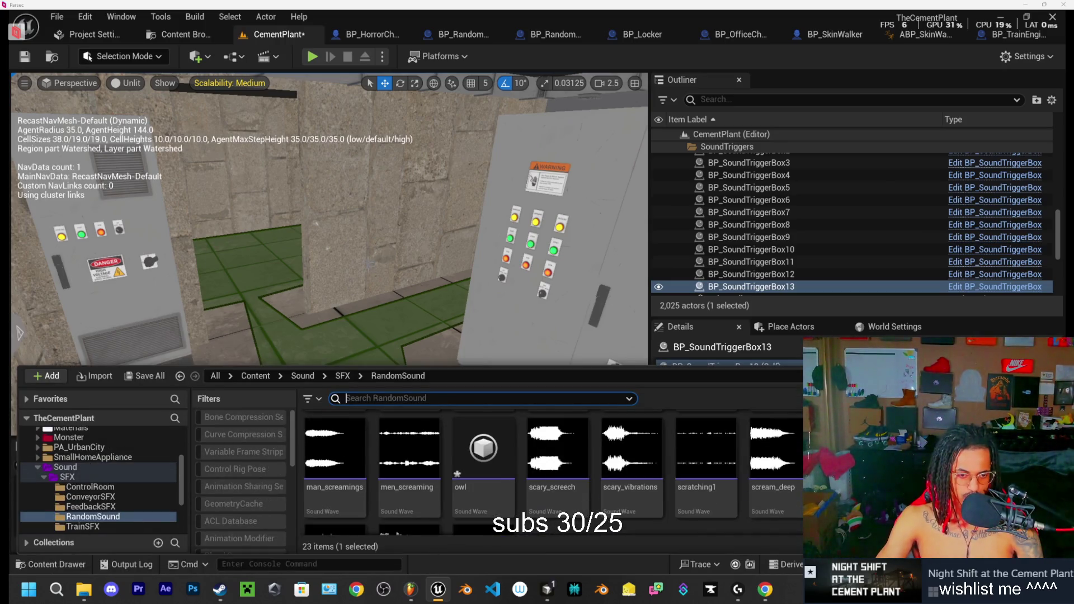
# Step: Frame BP_SoundTriggerBox13 and duplicate it as BP_SoundTriggerBox14 on the green-tiled floor, ready for scaling
pyautogui.press('f')
pyautogui.scroll(-2, 330, 254)
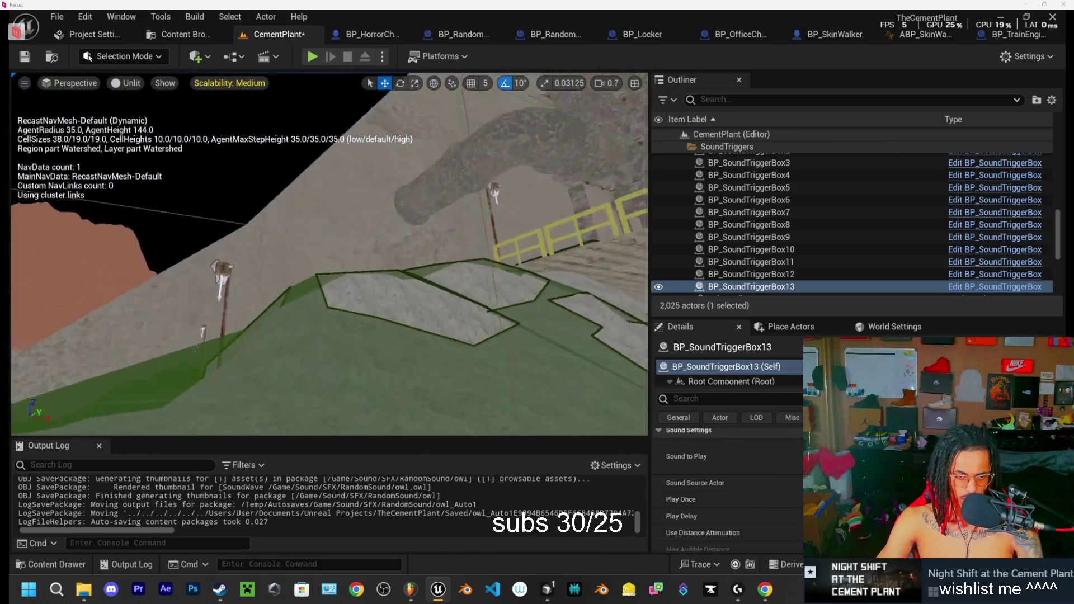
pyautogui.scroll(1, 330, 255)
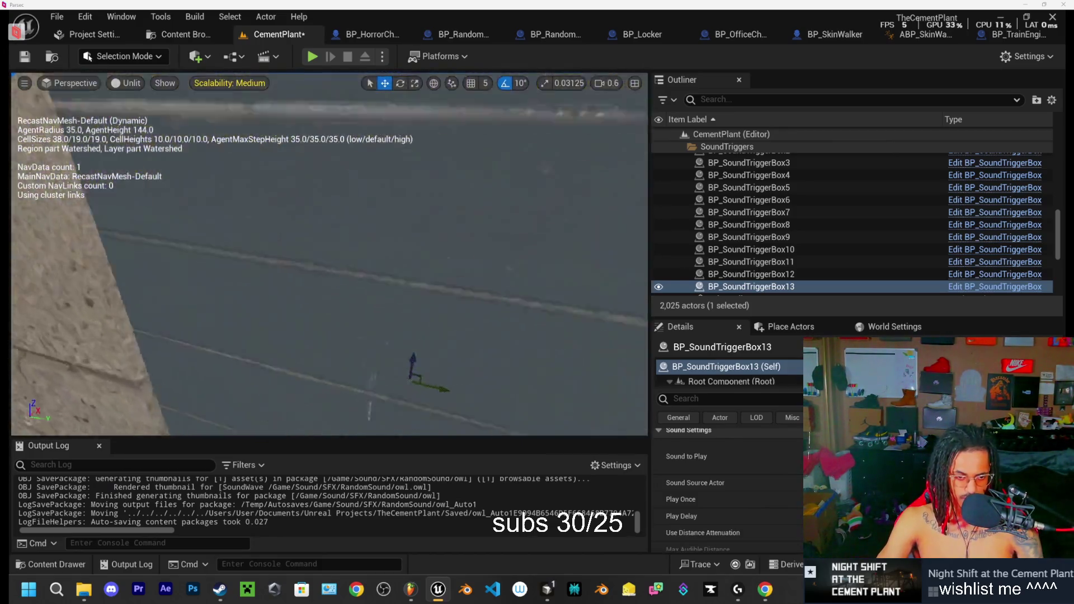
pyautogui.moveTo(282, 261)
pyautogui.keyDown('alt'); pyautogui.mouseDown()
pyautogui.moveTo(441, 220)
pyautogui.moveTo(263, 246)
pyautogui.moveTo(274, 258)
pyautogui.moveTo(330, 263)
pyautogui.moveTo(359, 311)
pyautogui.moveTo(264, 329)
pyautogui.moveTo(448, 322)
pyautogui.moveTo(431, 312)
pyautogui.moveTo(240, 354)
pyautogui.moveTo(353, 352)
pyautogui.moveTo(193, 320)
pyautogui.moveTo(472, 304)
pyautogui.moveTo(360, 173)
pyautogui.moveTo(312, 343)
pyautogui.moveTo(313, 431)
pyautogui.moveTo(223, 386)
pyautogui.moveTo(285, 311)
pyautogui.moveTo(348, 305)
pyautogui.moveTo(363, 323)
pyautogui.mouseUp(); pyautogui.keyUp('alt')
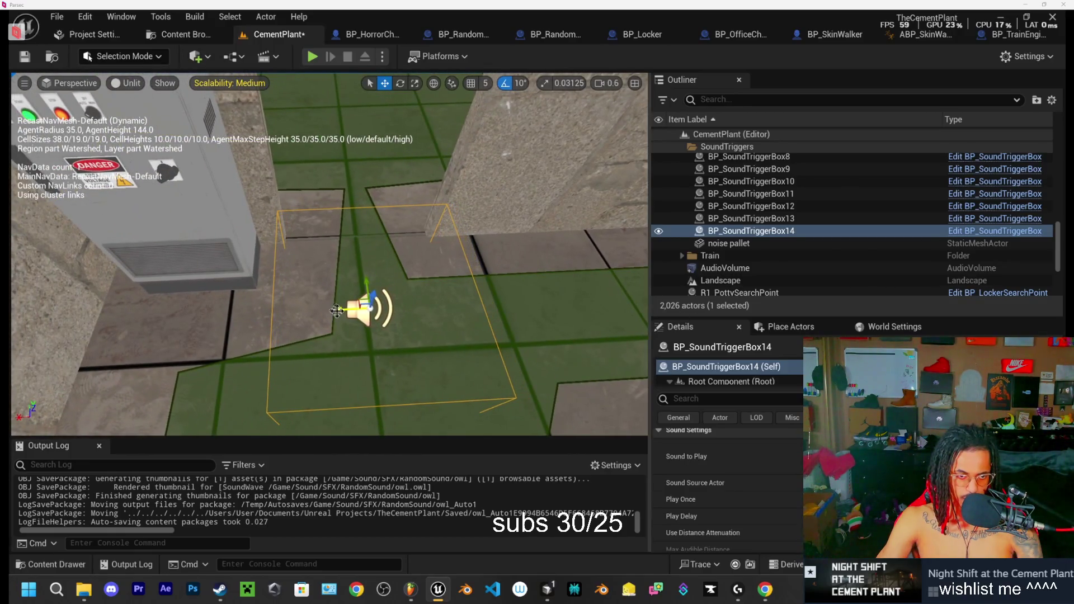
pyautogui.press('e')
pyautogui.press('r')
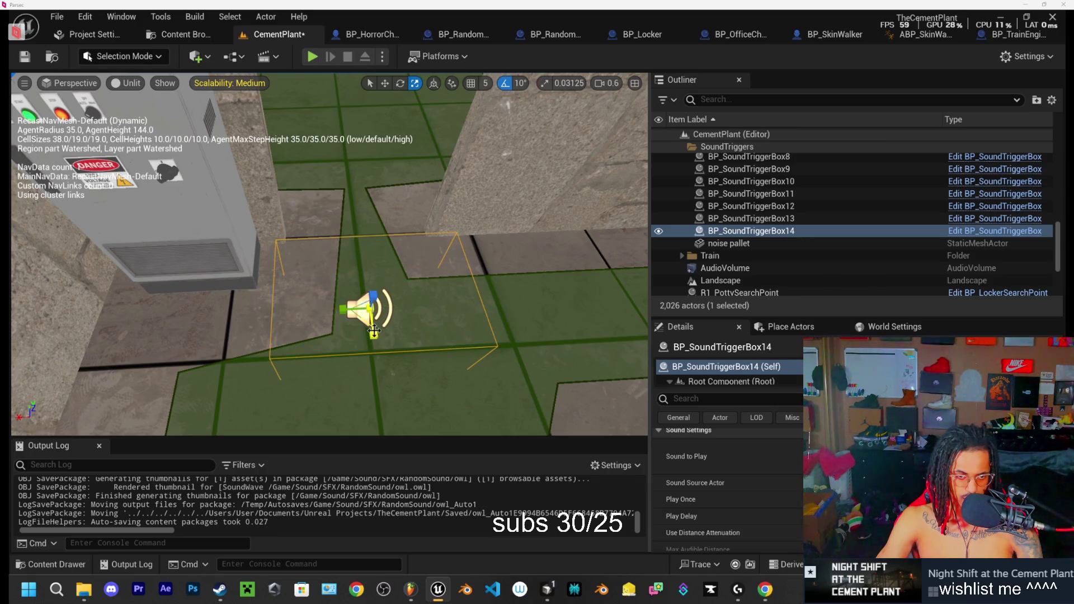
# Step: Move BP_SoundTriggerBox14 further along the corridor and search its Sound to Play picker for 'door'
pyautogui.press('w')
pyautogui.moveTo(367, 277)
pyautogui.mouseDown()
pyautogui.moveTo(365, 262)
pyautogui.moveTo(382, 247)
pyautogui.moveTo(370, 274)
pyautogui.mouseUp()
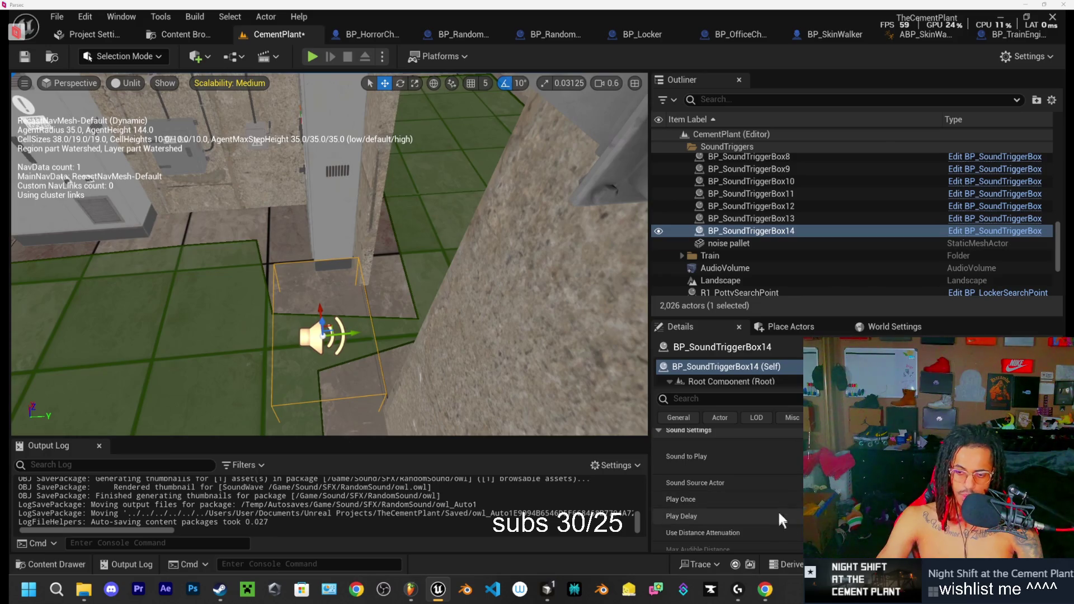
pyautogui.click(951, 453)
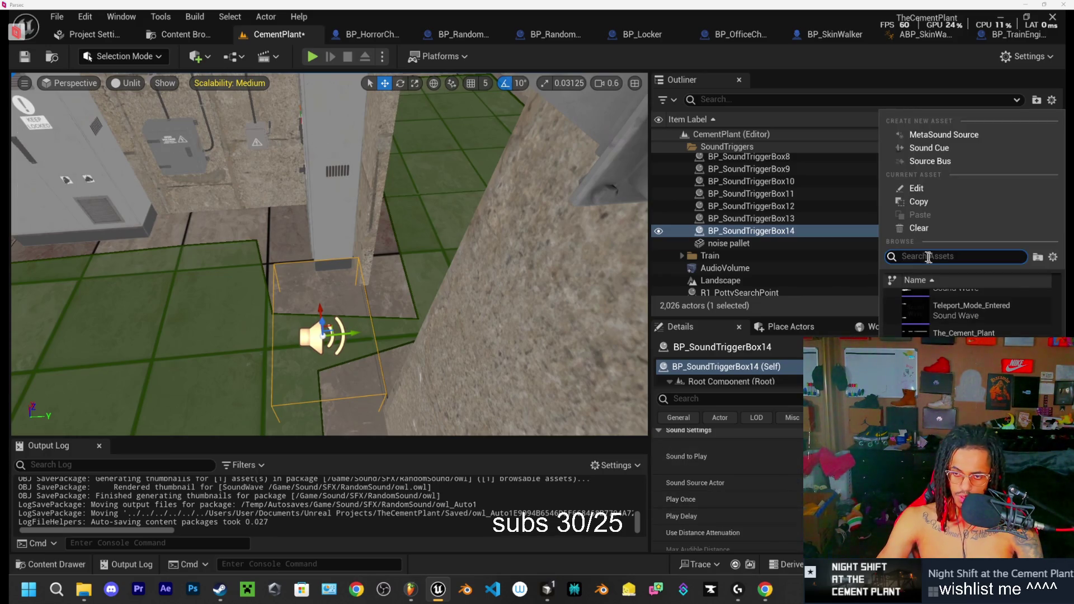
pyautogui.write('foot')
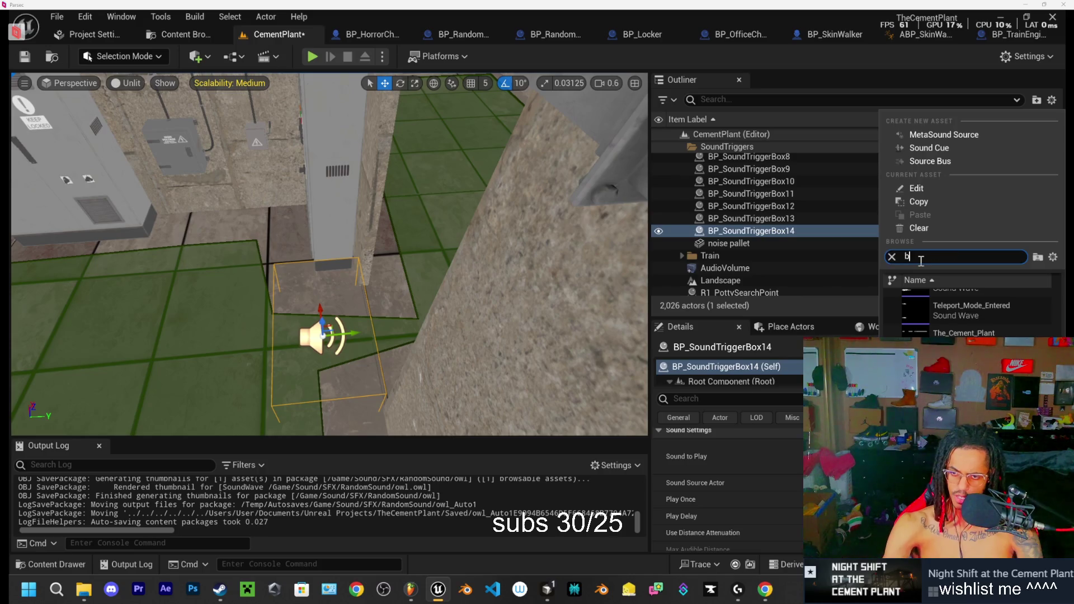
pyautogui.press('BackSpace')
pyautogui.press('BackSpace')
pyautogui.press('BackSpace')
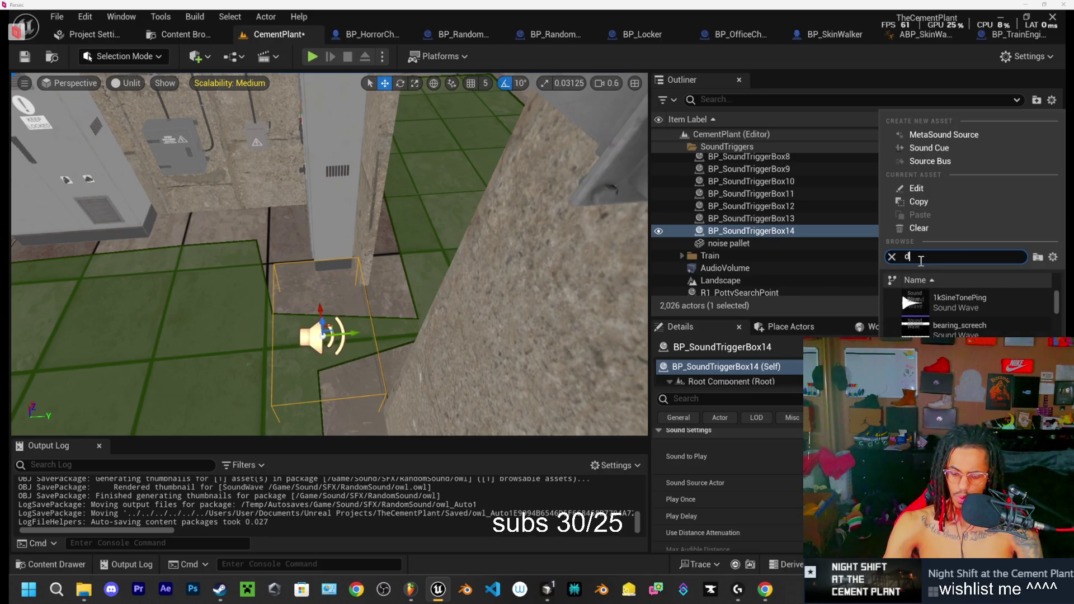
pyautogui.write('door')
pyautogui.scroll(-3, 959, 303)
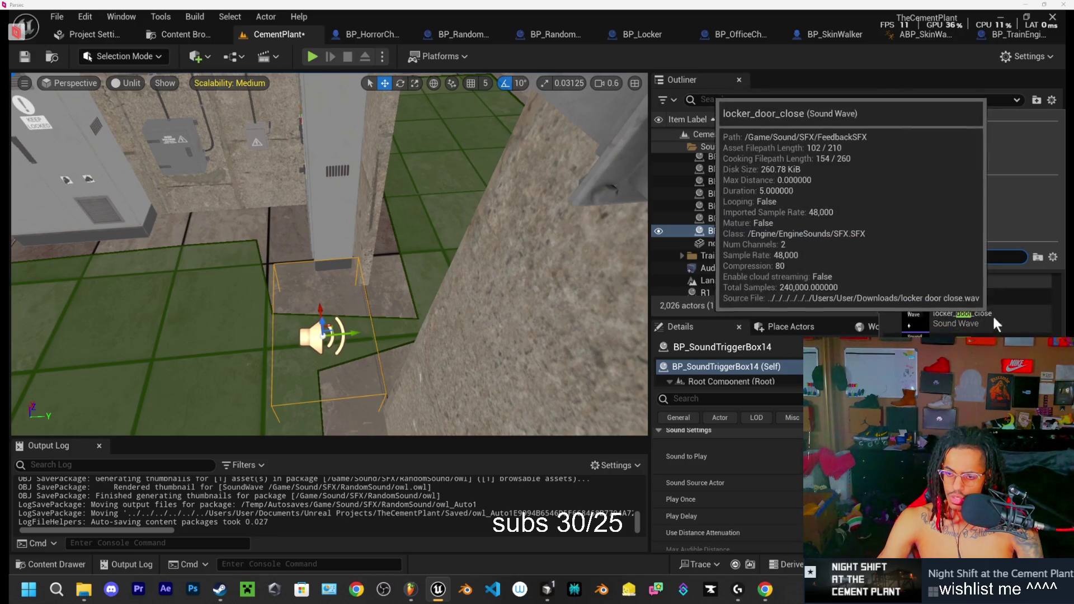
pyautogui.click(66, 564)
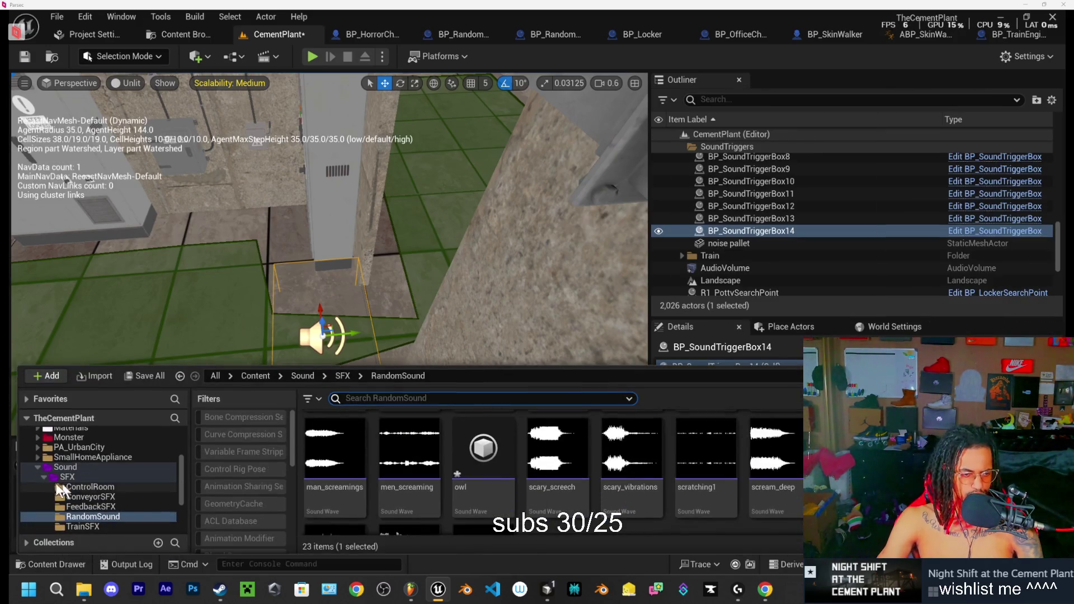
# Step: Preview sounds in the RandomSound folder, then return to the viewport inside the tiled corridor
pyautogui.moveTo(782, 473)
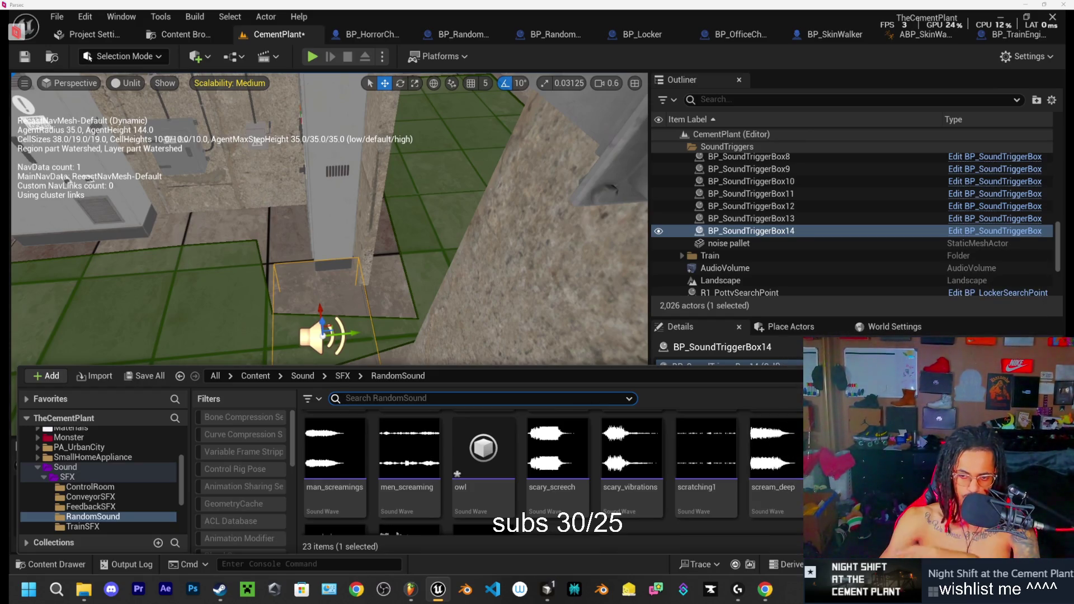
pyautogui.scroll(-2, 624, 492)
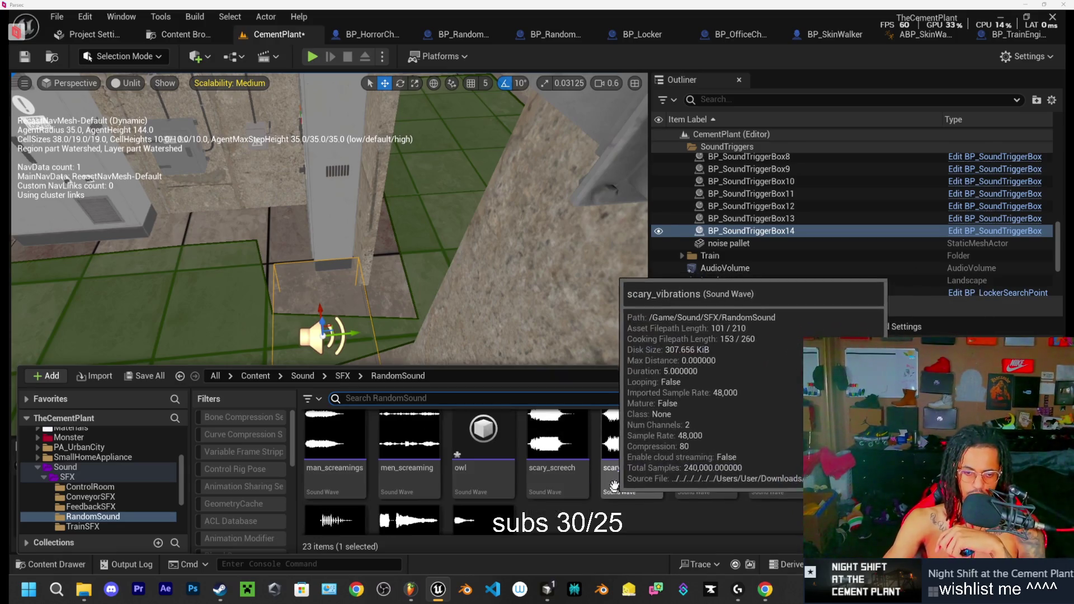
pyautogui.scroll(-2, 615, 473)
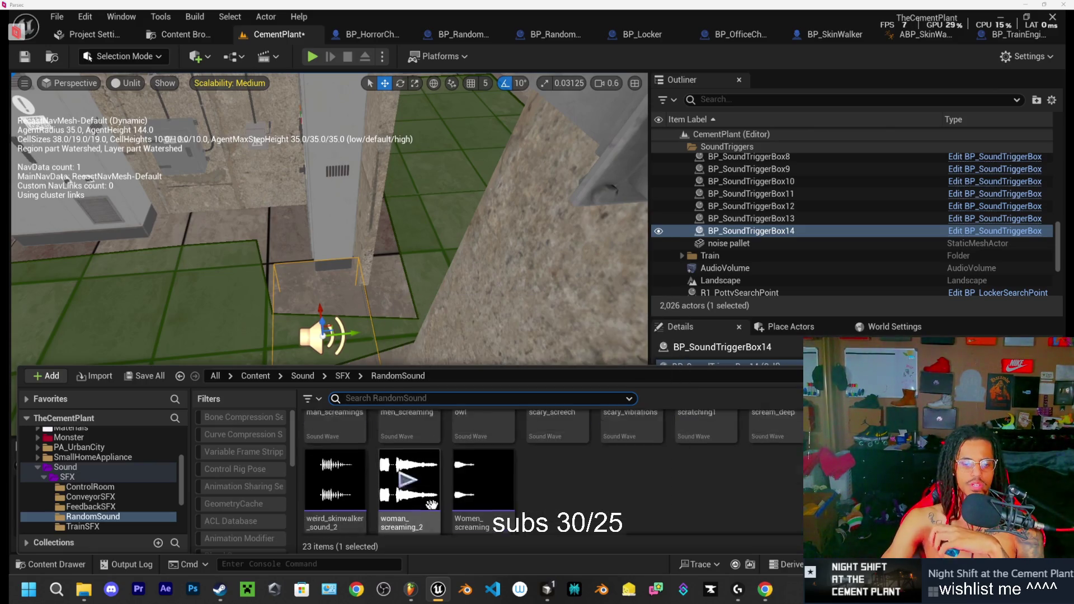
pyautogui.scroll(3, 425, 506)
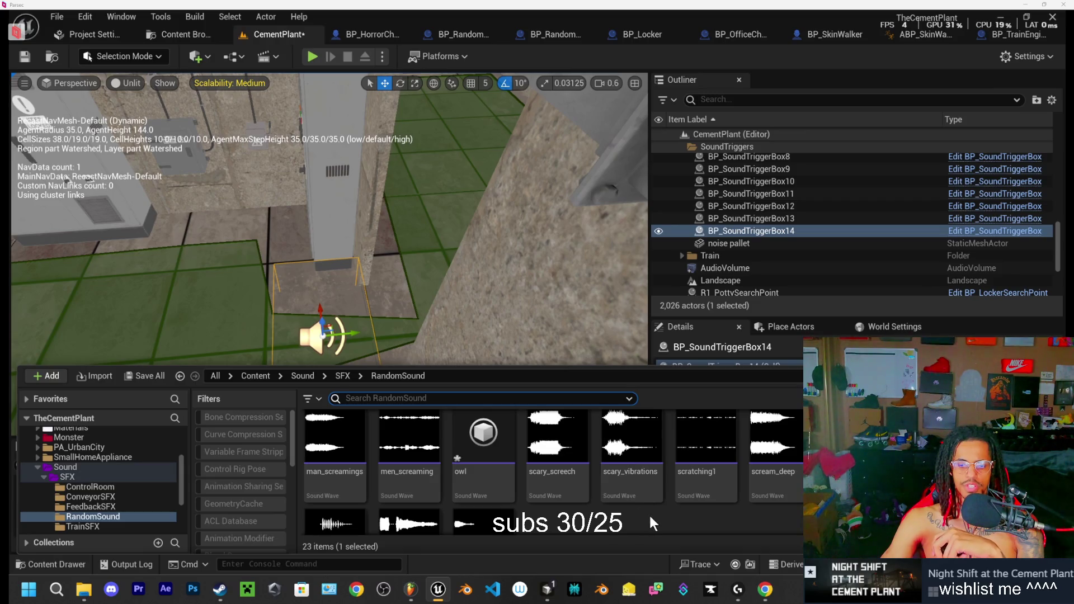
pyautogui.scroll(1, 649, 514)
pyautogui.moveTo(852, 481)
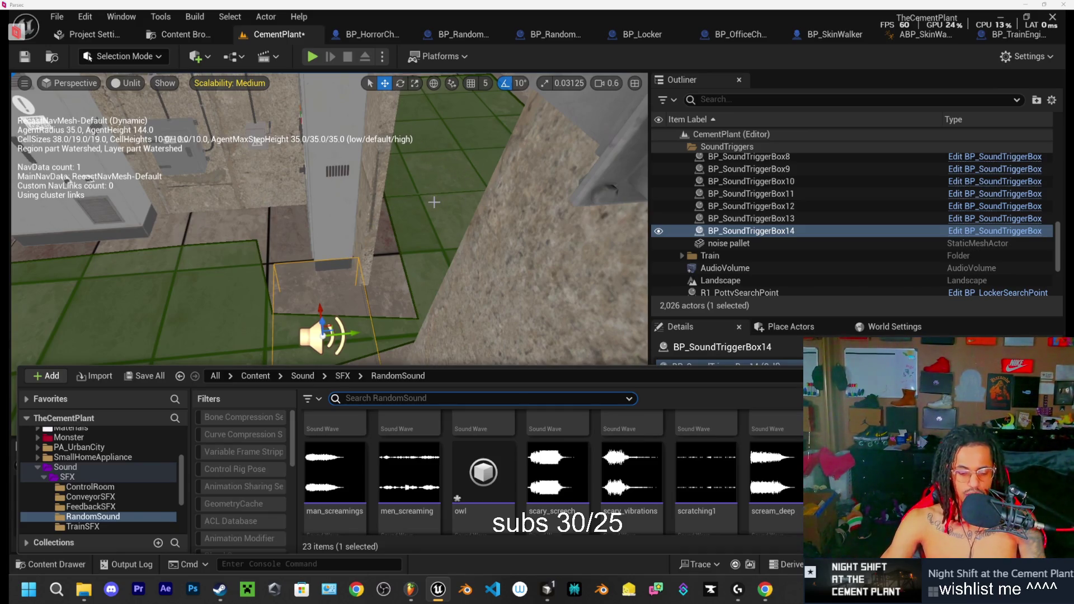
pyautogui.moveTo(443, 181); pyautogui.dragTo(414, 213)
pyautogui.moveTo(330, 251)
pyautogui.mouseDown()
pyautogui.moveTo(302, 251)
pyautogui.moveTo(319, 252)
pyautogui.mouseUp()
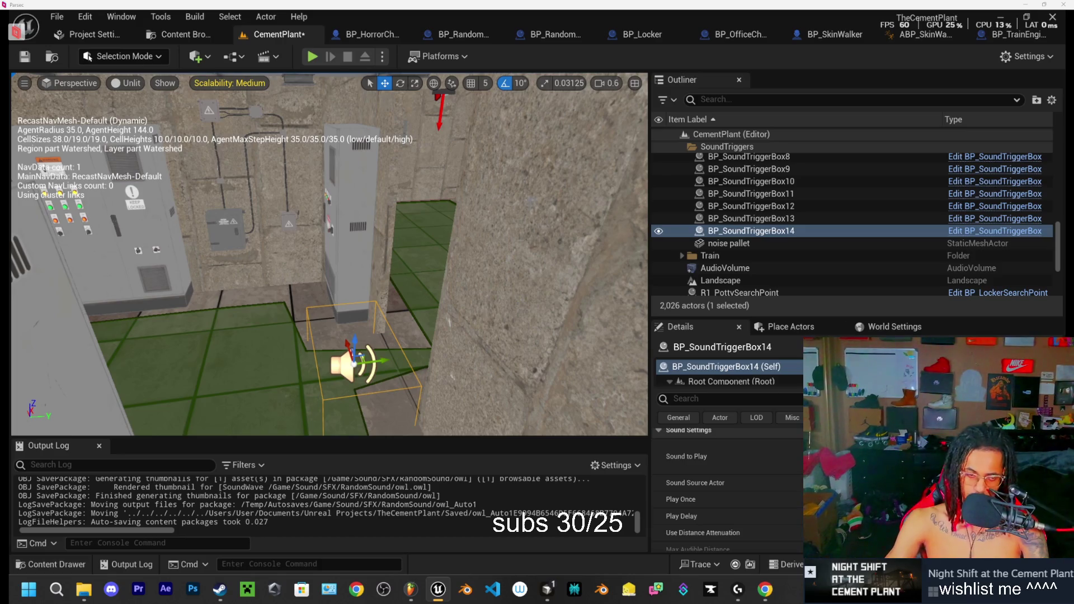
# Step: Fly out past the porta-potty, frame BP_SoundTriggerBox14, then head toward the red tower and locomotive
pyautogui.moveTo(431, 293)
pyautogui.mouseDown()
pyautogui.moveTo(475, 252)
pyautogui.moveTo(367, 151)
pyautogui.moveTo(550, 193)
pyautogui.moveTo(451, 120)
pyautogui.moveTo(395, 122)
pyautogui.mouseUp()
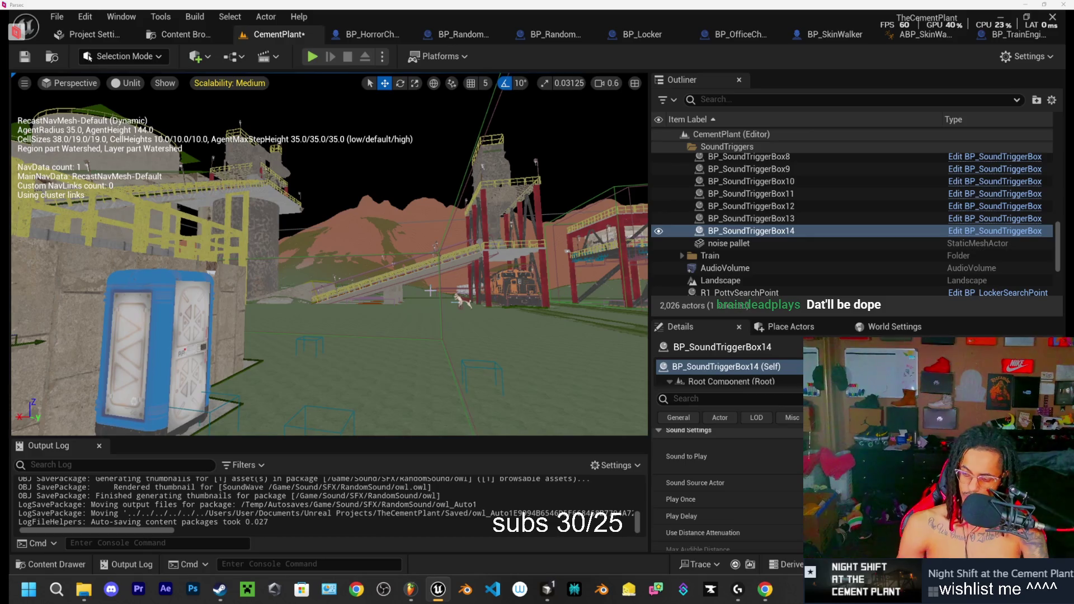
pyautogui.moveTo(394, 122)
pyautogui.mouseDown()
pyautogui.moveTo(394, 84)
pyautogui.moveTo(503, 84)
pyautogui.moveTo(481, 84)
pyautogui.moveTo(481, 179)
pyautogui.mouseUp()
pyautogui.scroll(1, 492, 84)
pyautogui.press('f')
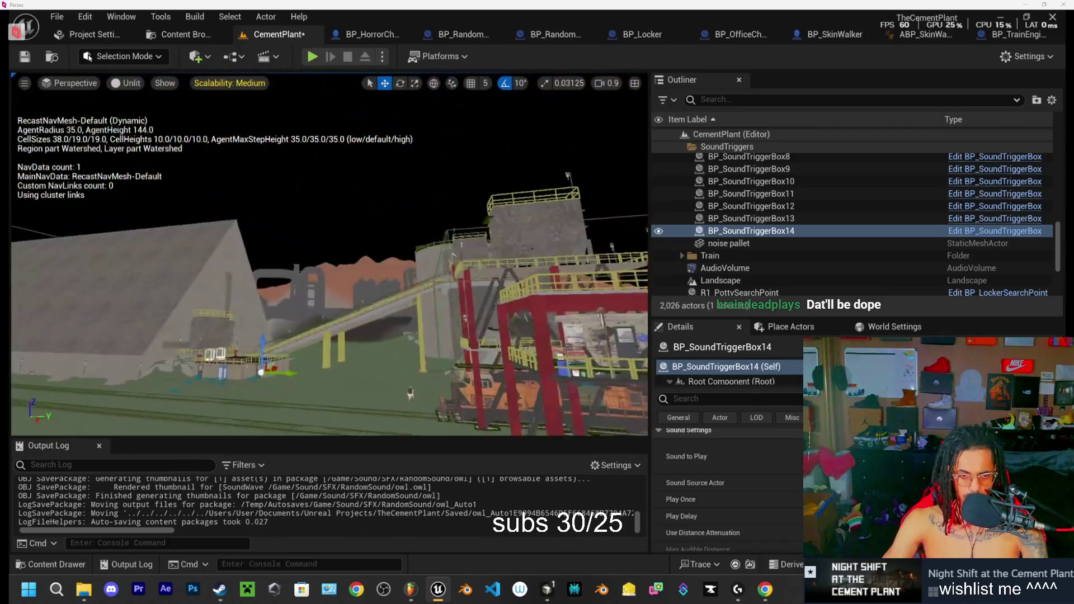
pyautogui.moveTo(252, 336)
pyautogui.mouseDown()
pyautogui.moveTo(336, 335)
pyautogui.moveTo(346, 386)
pyautogui.mouseUp()
pyautogui.click(50, 563)
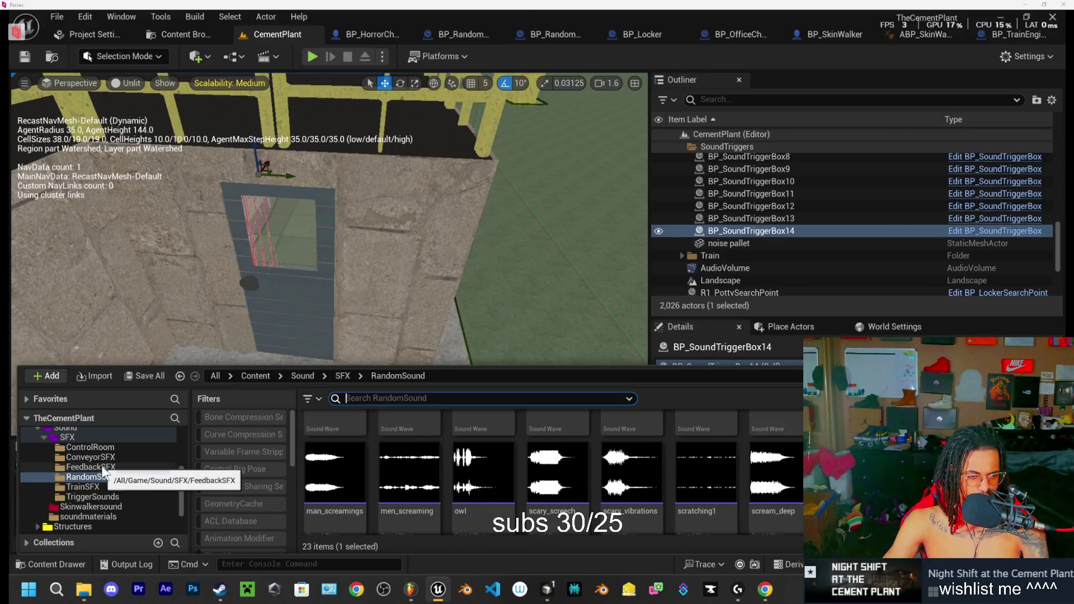
# Step: Browse the FeedbackSFX and TriggerSounds folders, then close the drawer and focus BP_SoundTriggerBox14
pyautogui.click(102, 466)
pyautogui.click(106, 496)
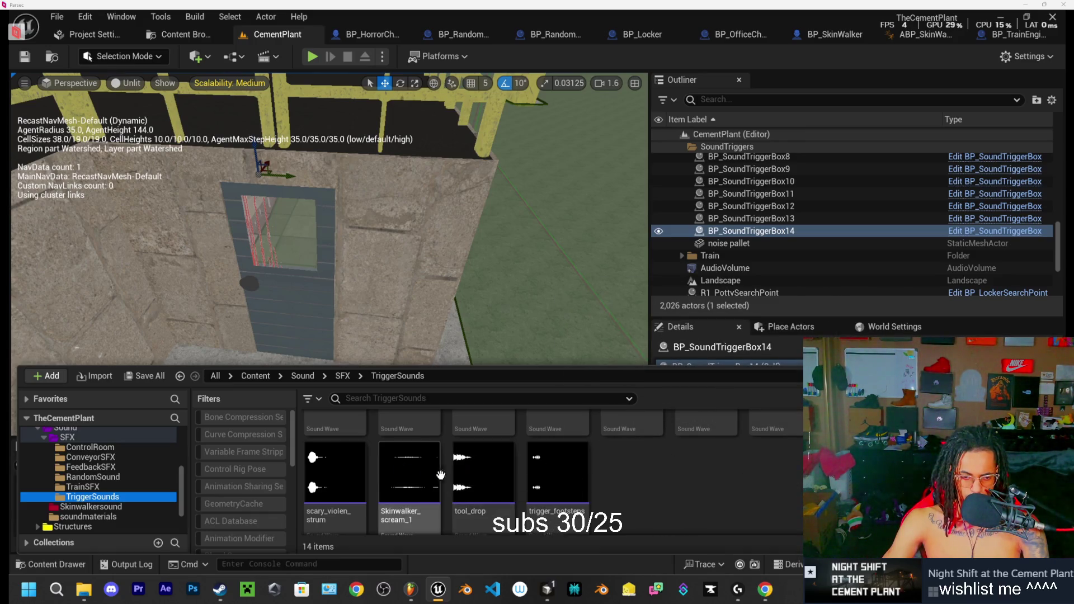
pyautogui.scroll(2, 515, 499)
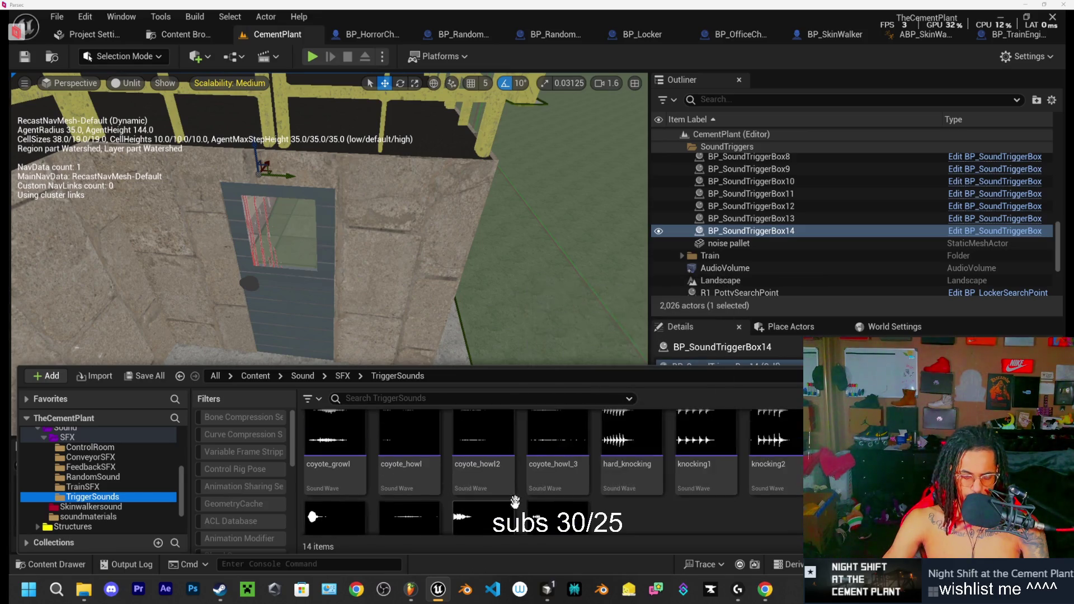
pyautogui.scroll(1, 537, 509)
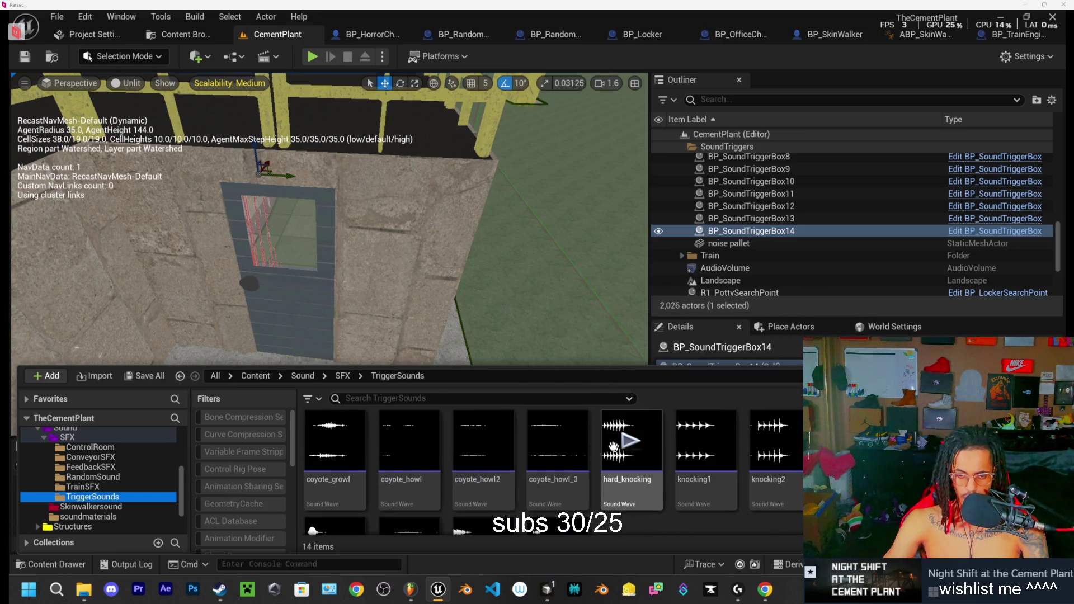
pyautogui.moveTo(504, 336); pyautogui.dragTo(481, 392)
pyautogui.press('f')
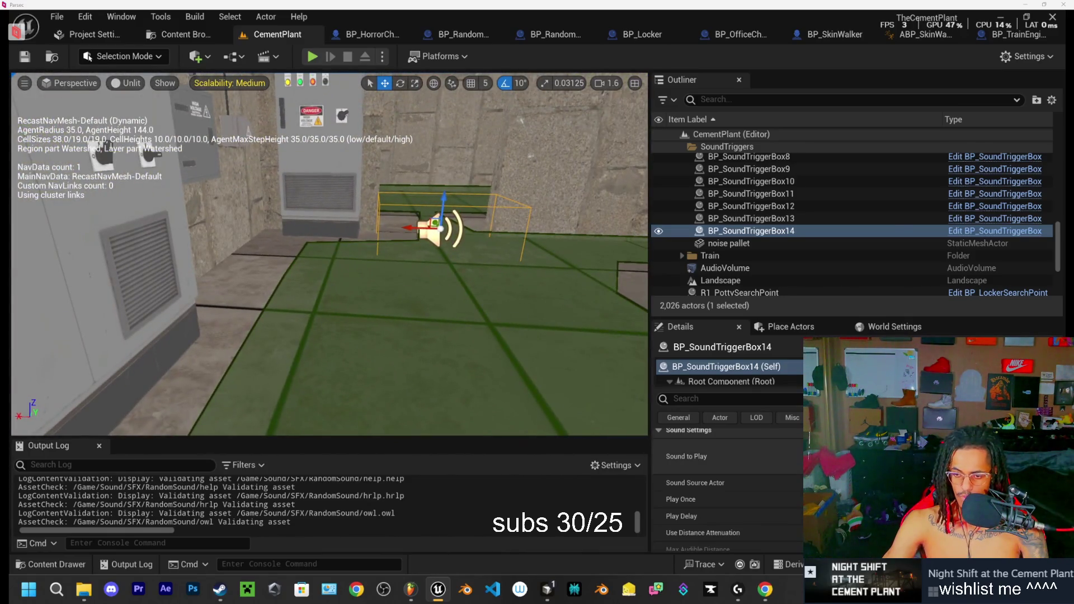
# Step: Set BP_SoundTriggerBox14's Sound to Play to hard_knocking
pyautogui.click(895, 456)
pyautogui.write('hard')
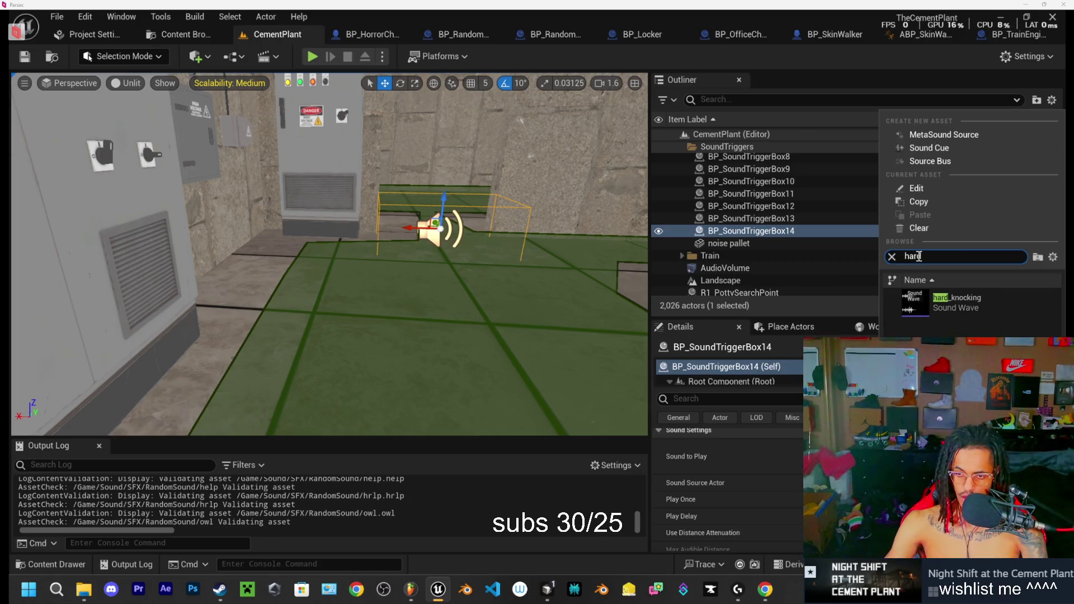
pyautogui.click(958, 302)
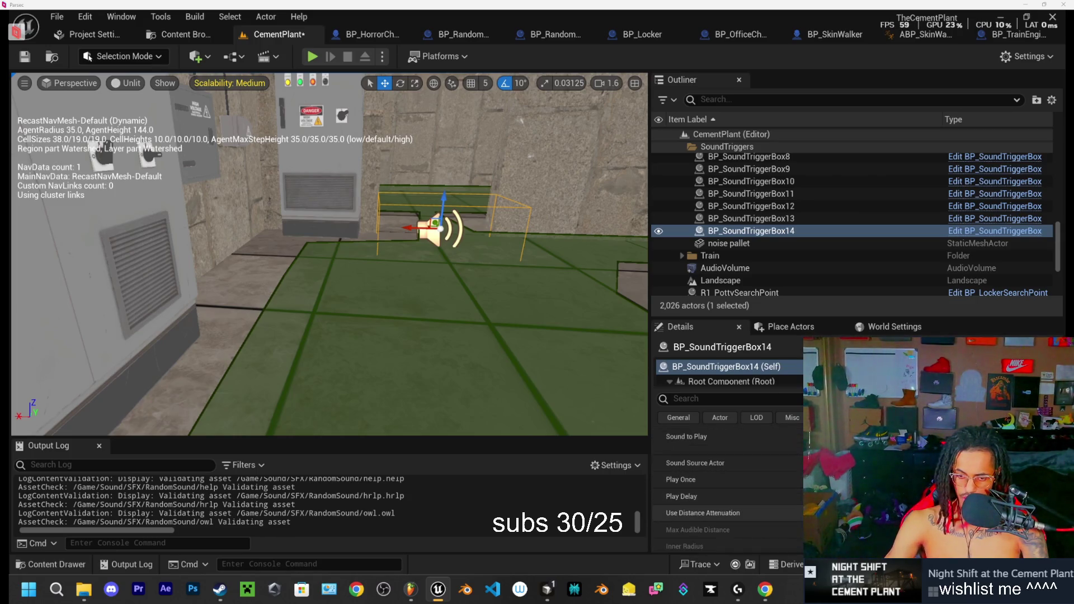
pyautogui.scroll(-1, 727, 481)
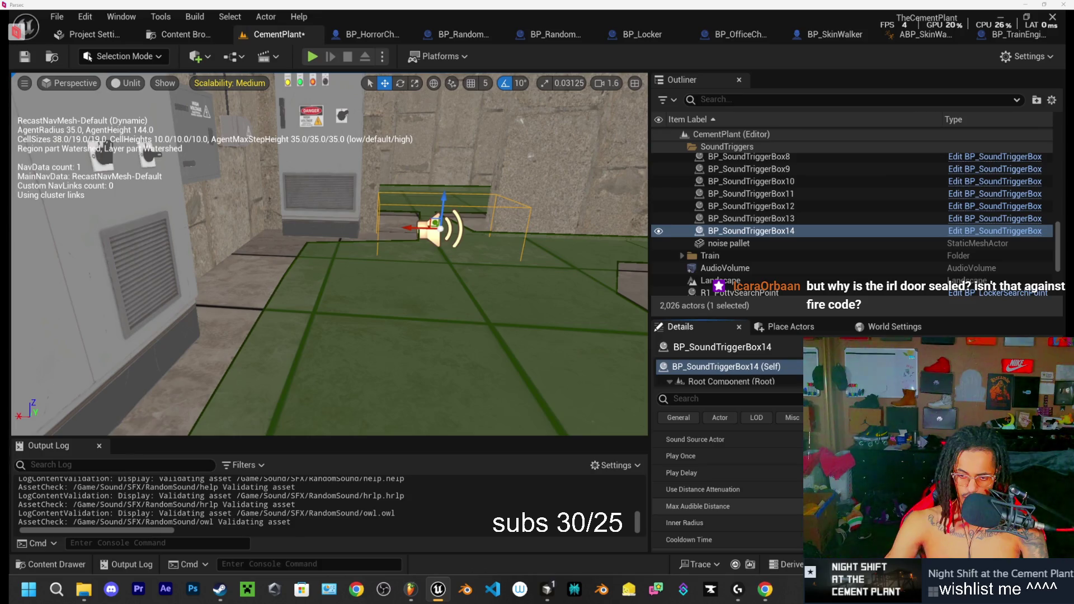
pyautogui.scroll(1, 727, 475)
# Step: Browse the TriggerSounds assets in the Content Drawer, then close it
pyautogui.click(39, 563)
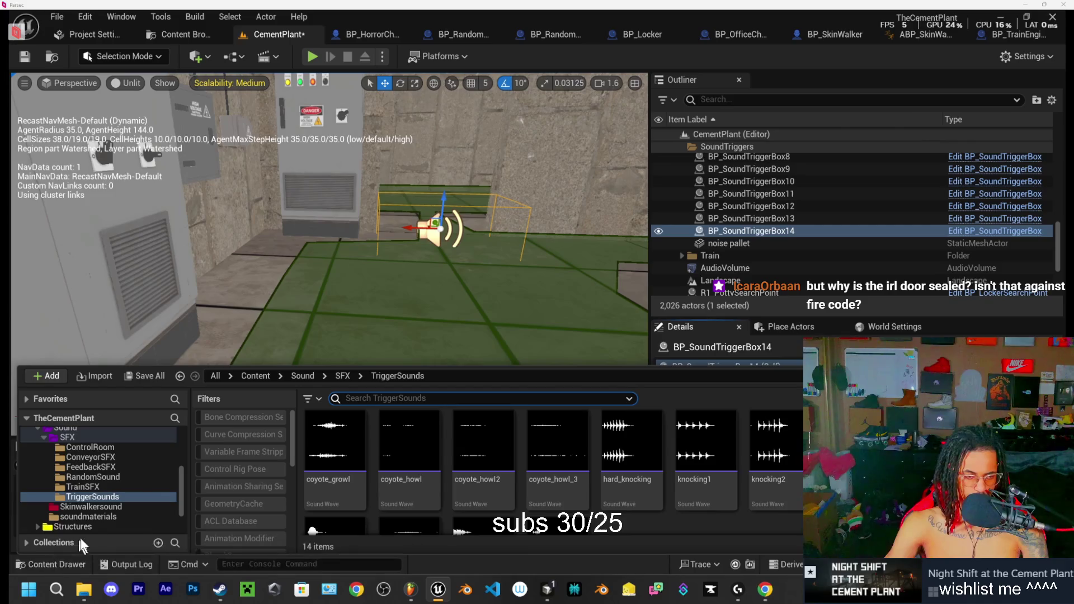
pyautogui.scroll(1, 89, 447)
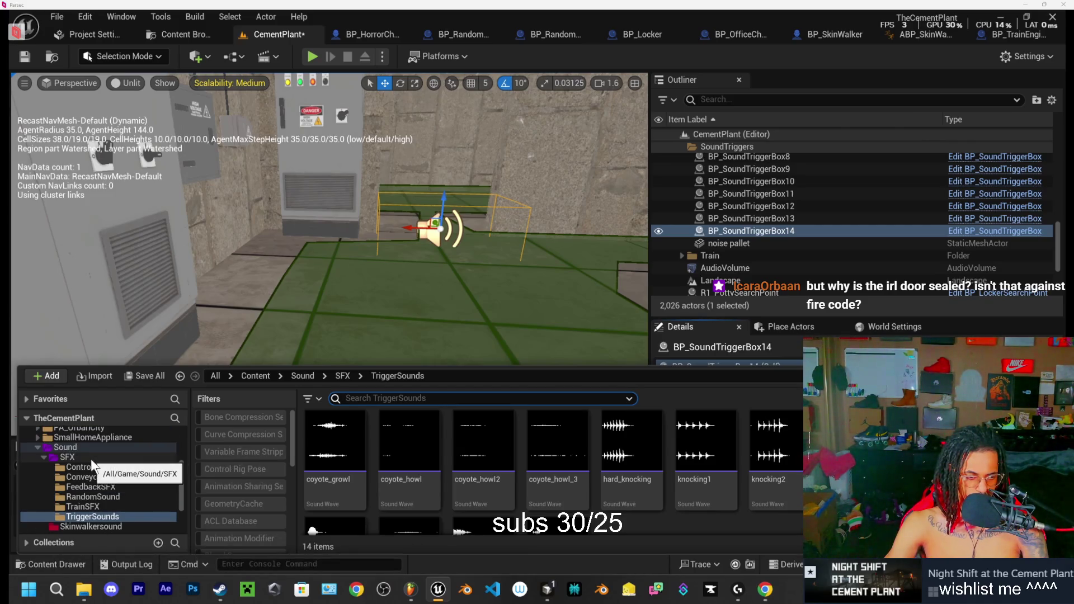
pyautogui.click(52, 563)
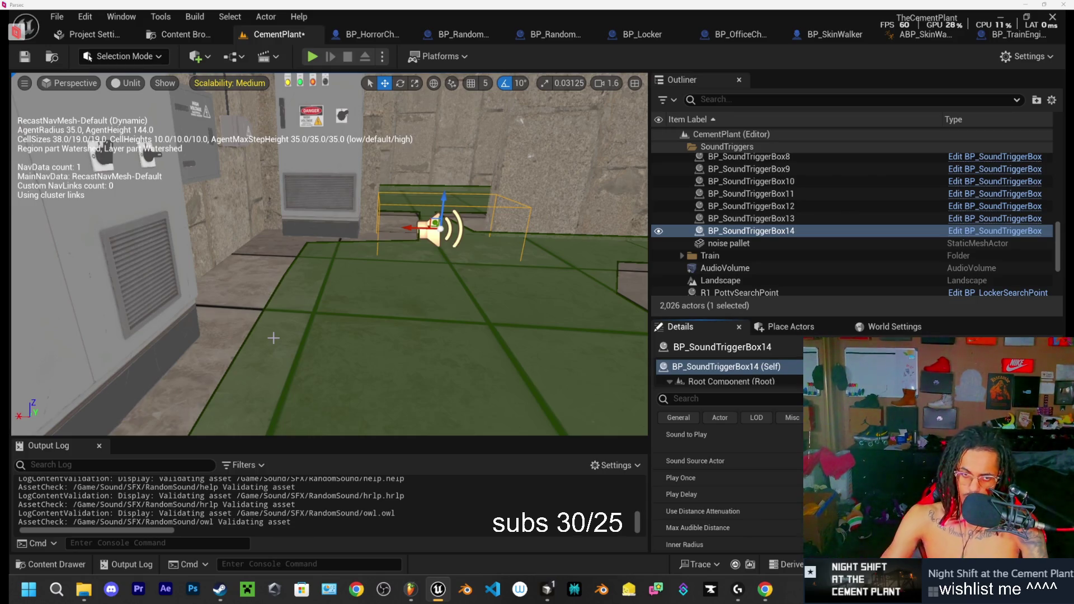
pyautogui.moveTo(330, 255)
pyautogui.mouseDown()
pyautogui.moveTo(358, 241)
pyautogui.moveTo(334, 206)
pyautogui.moveTo(302, 228)
pyautogui.moveTo(316, 227)
pyautogui.moveTo(291, 225)
pyautogui.moveTo(309, 223)
pyautogui.moveTo(309, 246)
pyautogui.moveTo(183, 175)
pyautogui.moveTo(523, 221)
pyautogui.mouseUp()
pyautogui.press('f')
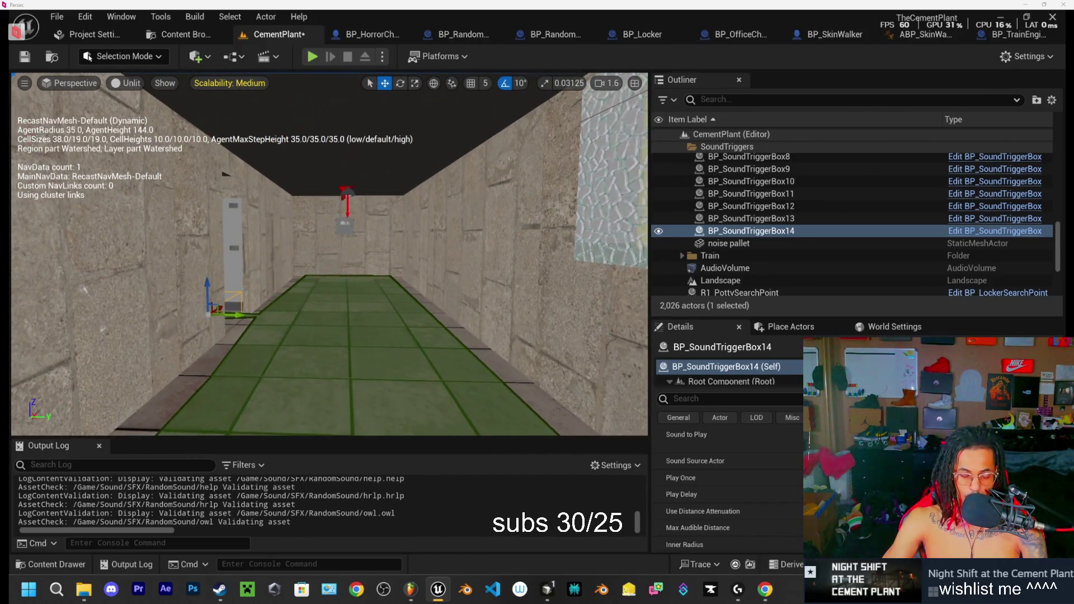
pyautogui.moveTo(523, 221); pyautogui.dragTo(623, 235)
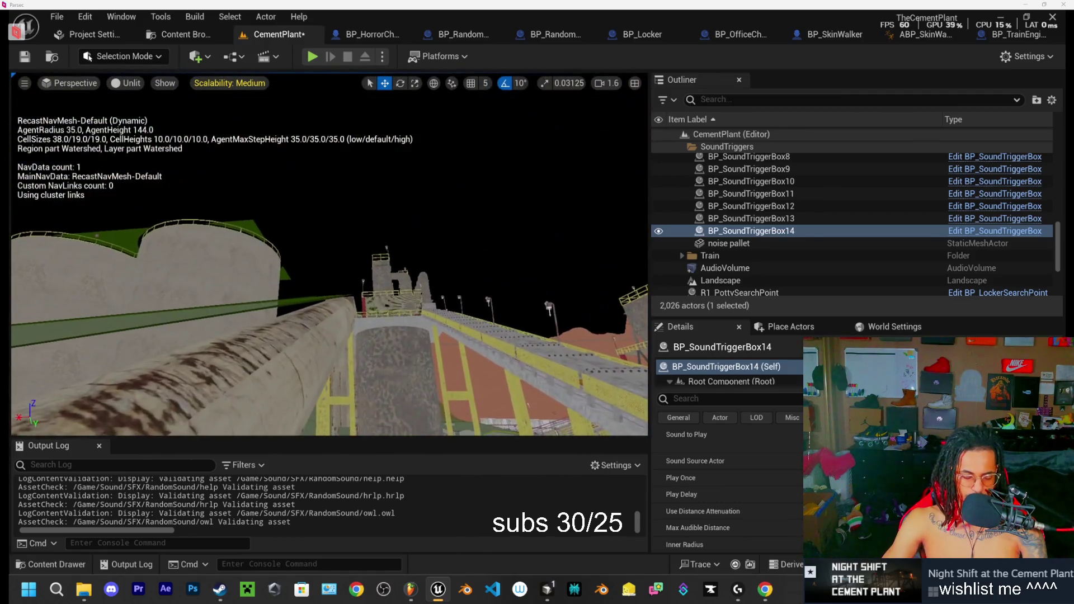
pyautogui.moveTo(623, 235); pyautogui.dragTo(629, 209)
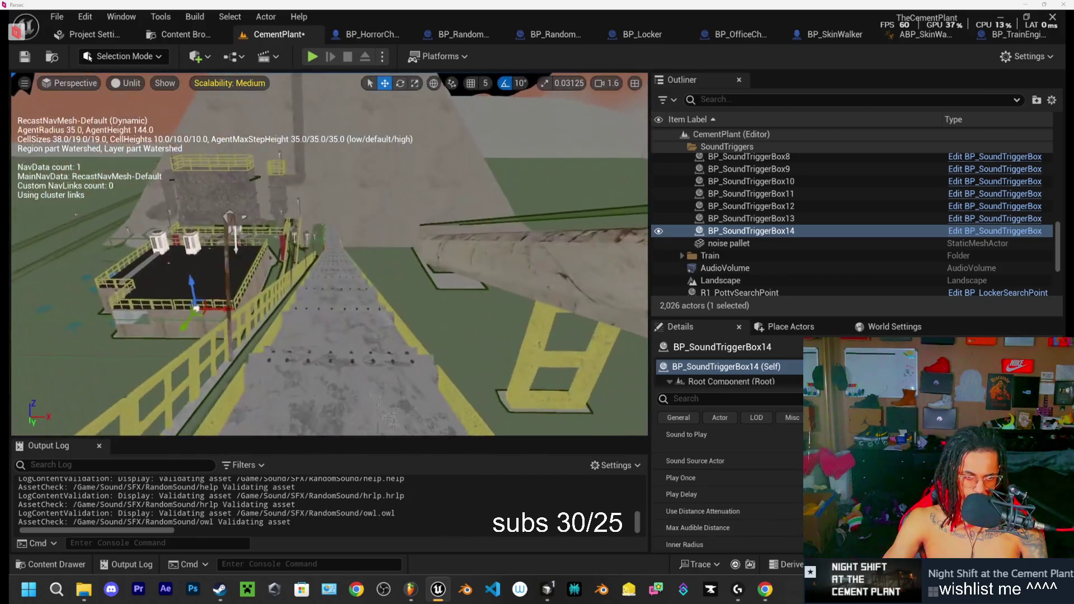
pyautogui.press('f')
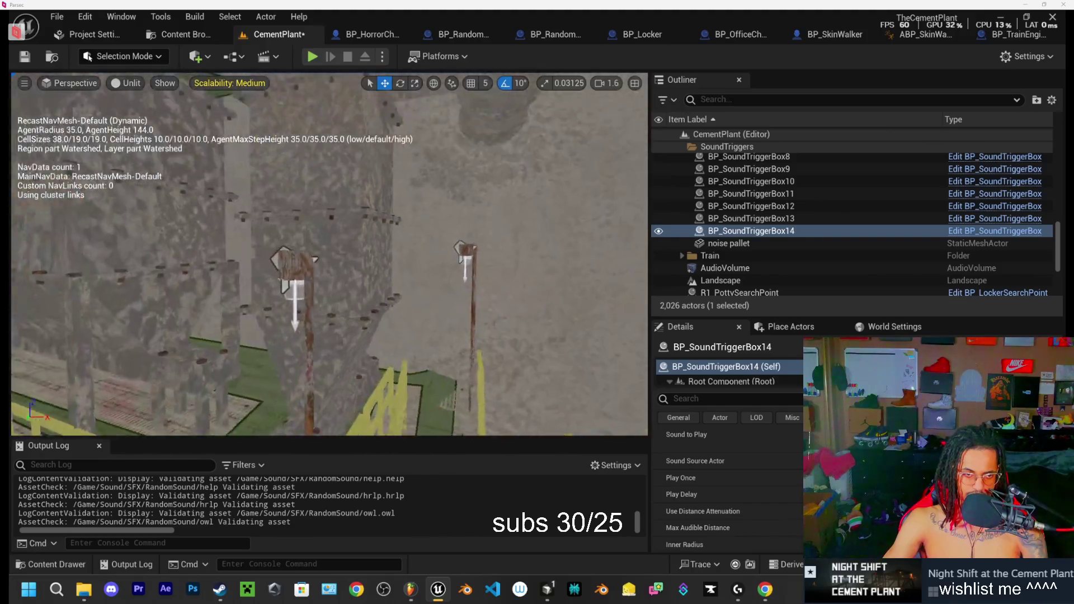
pyautogui.press('s')
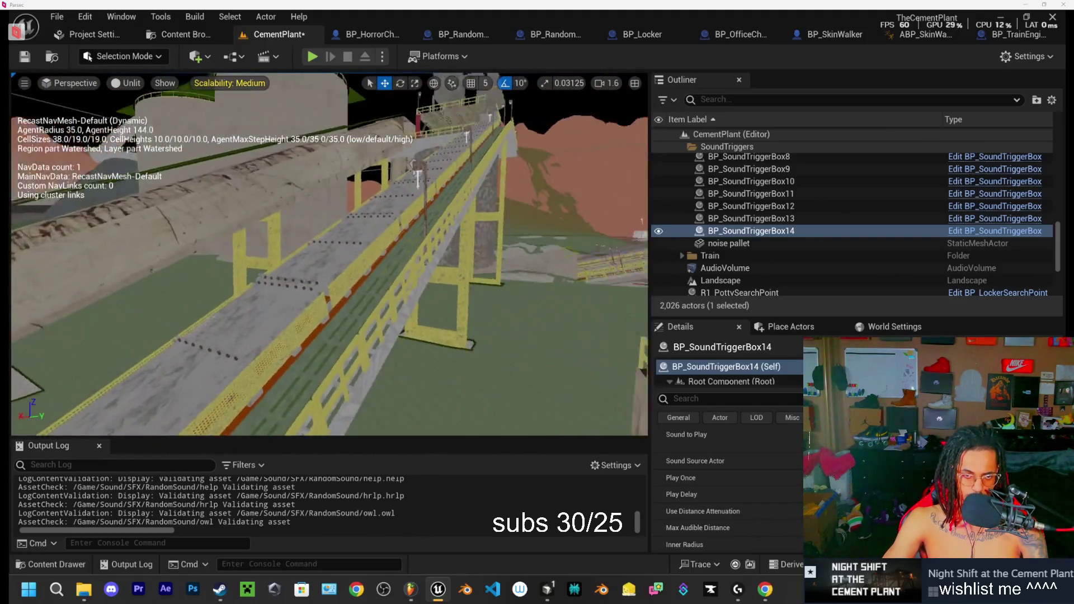
pyautogui.press('s')
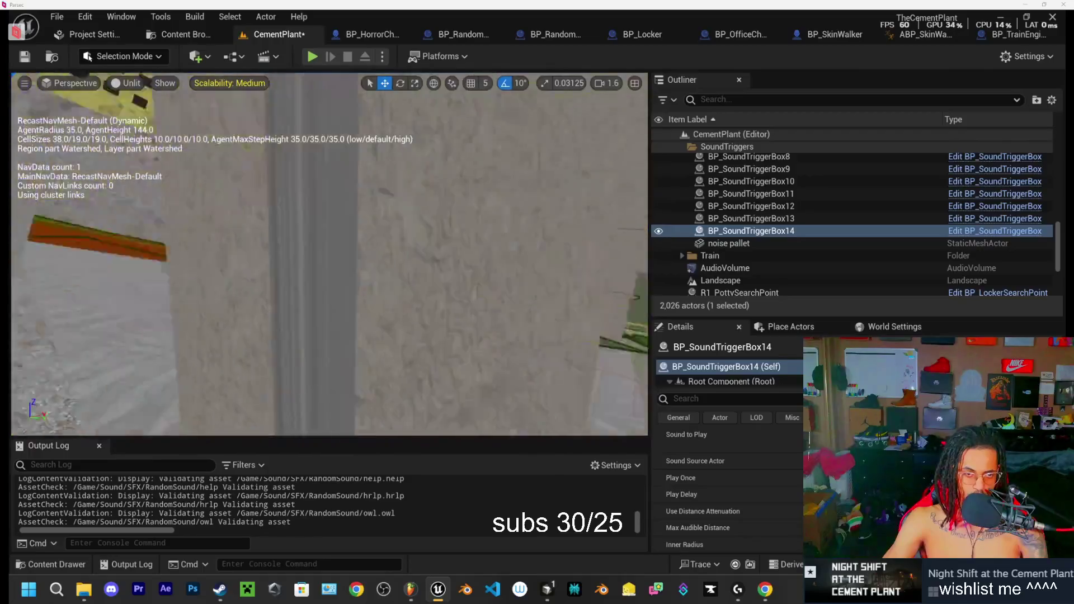
pyautogui.press('w')
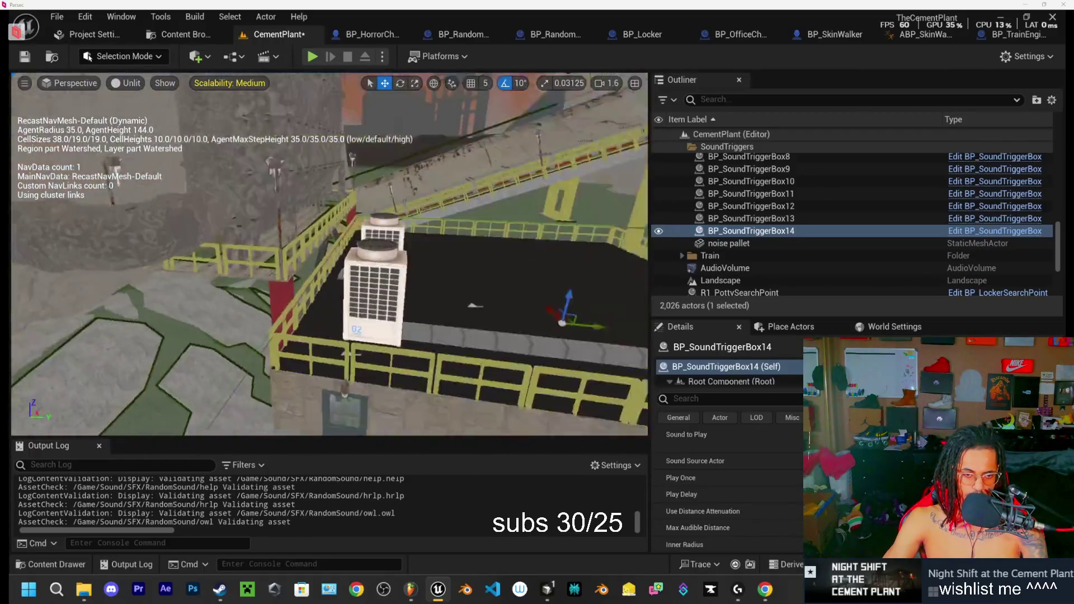
pyautogui.press('w')
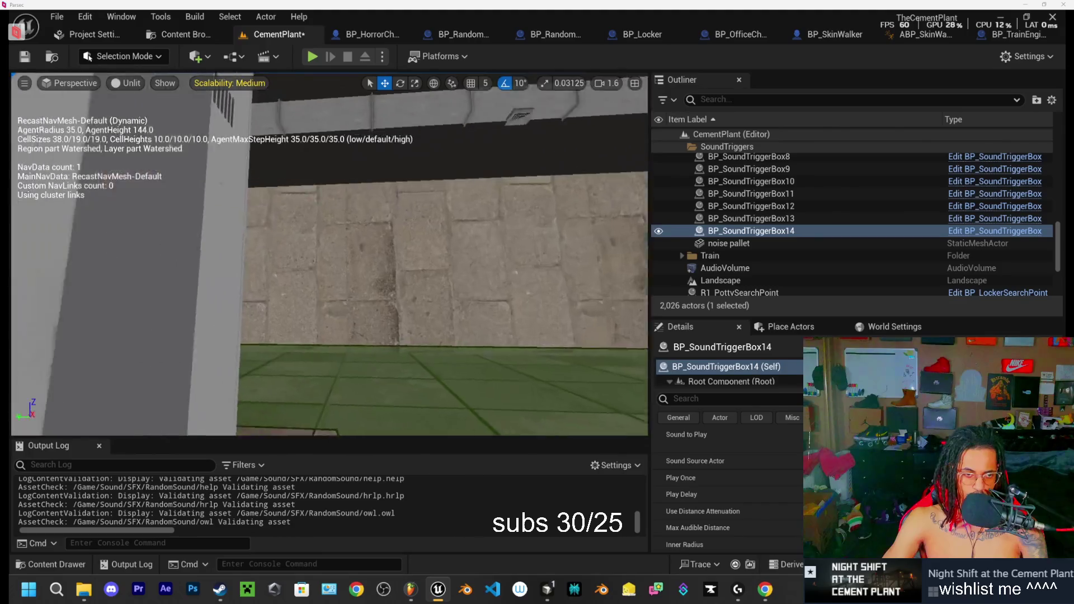
pyautogui.press('s')
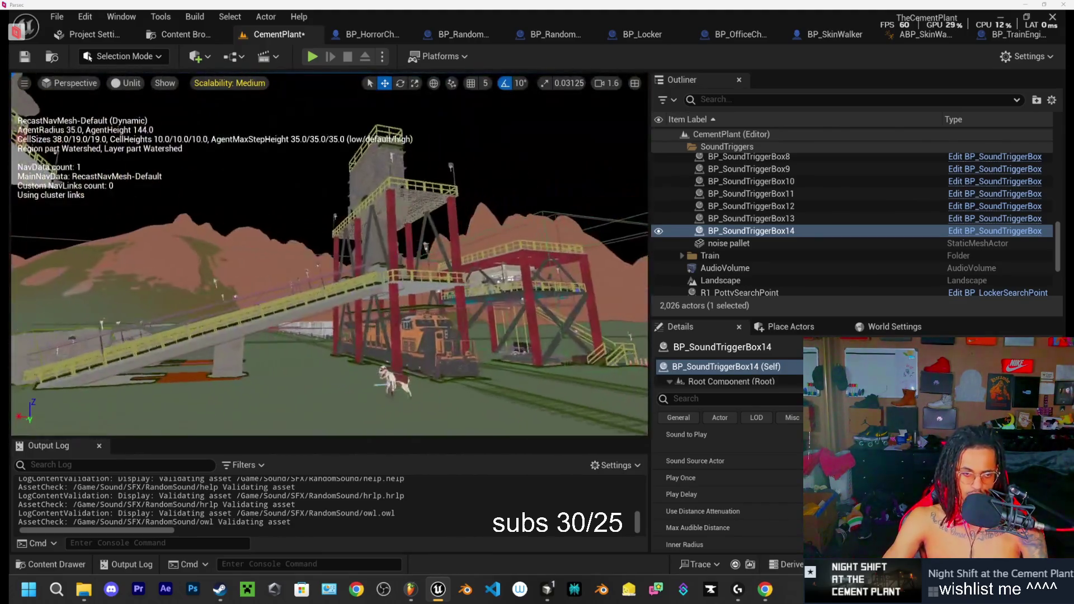
pyautogui.press('s')
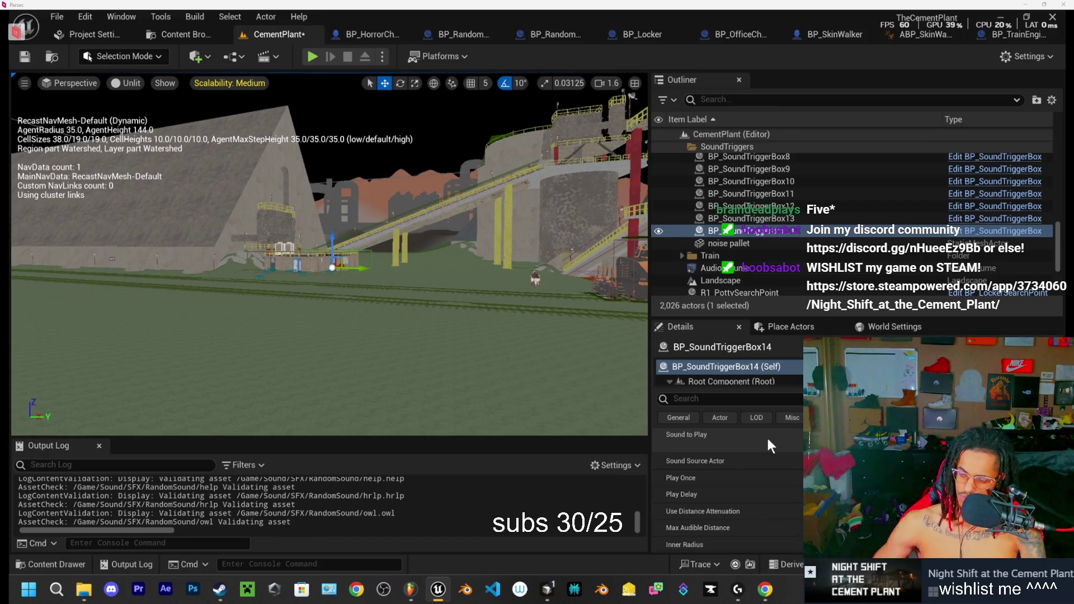
pyautogui.moveTo(587, 313)
pyautogui.mouseDown()
pyautogui.moveTo(576, 291)
pyautogui.moveTo(585, 218)
pyautogui.moveTo(581, 240)
pyautogui.mouseUp()
pyautogui.moveTo(425, 269); pyautogui.dragTo(383, 285)
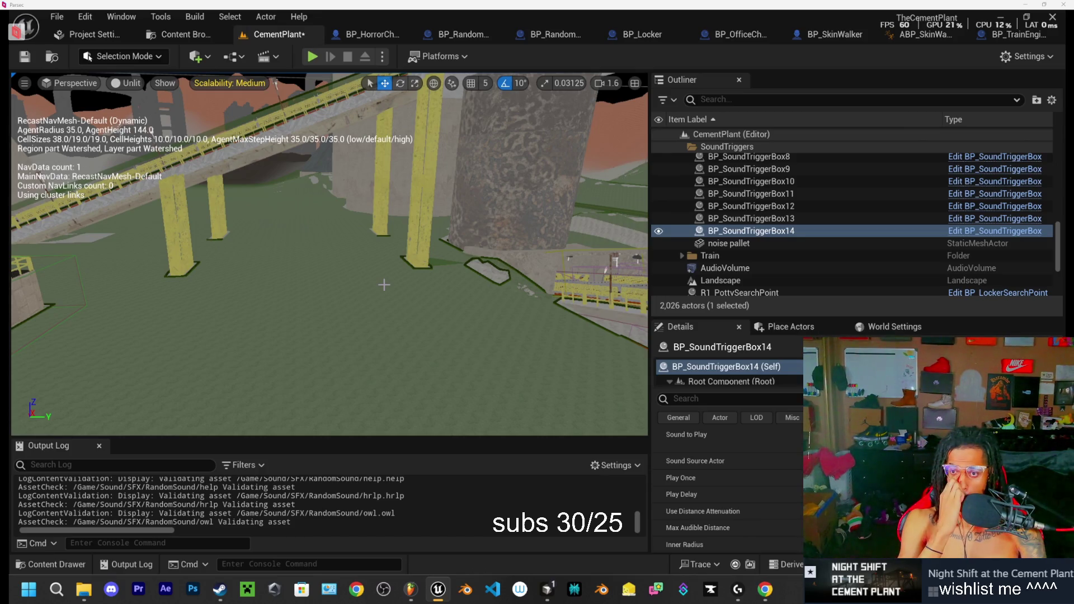
pyautogui.moveTo(384, 285); pyautogui.dragTo(384, 284)
pyautogui.moveTo(413, 231); pyautogui.dragTo(412, 231)
pyautogui.moveTo(442, 99); pyautogui.dragTo(137, 105)
pyautogui.moveTo(390, 207); pyautogui.dragTo(390, 207)
pyautogui.click(389, 207)
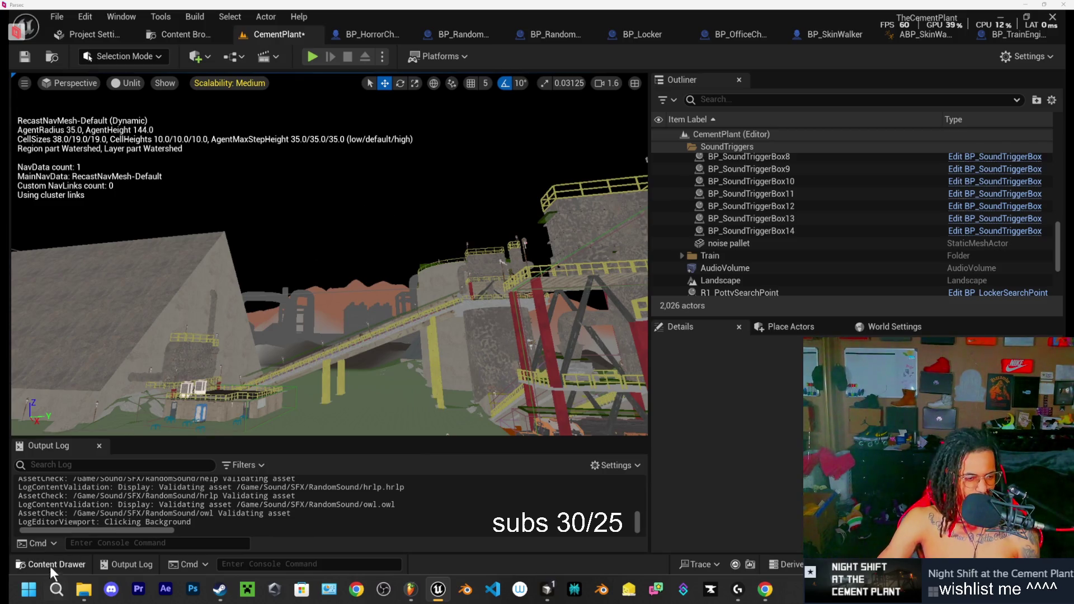
# Step: Play the level in editor, walk to a locker and hide inside, then stop the test
pyautogui.click(311, 58)
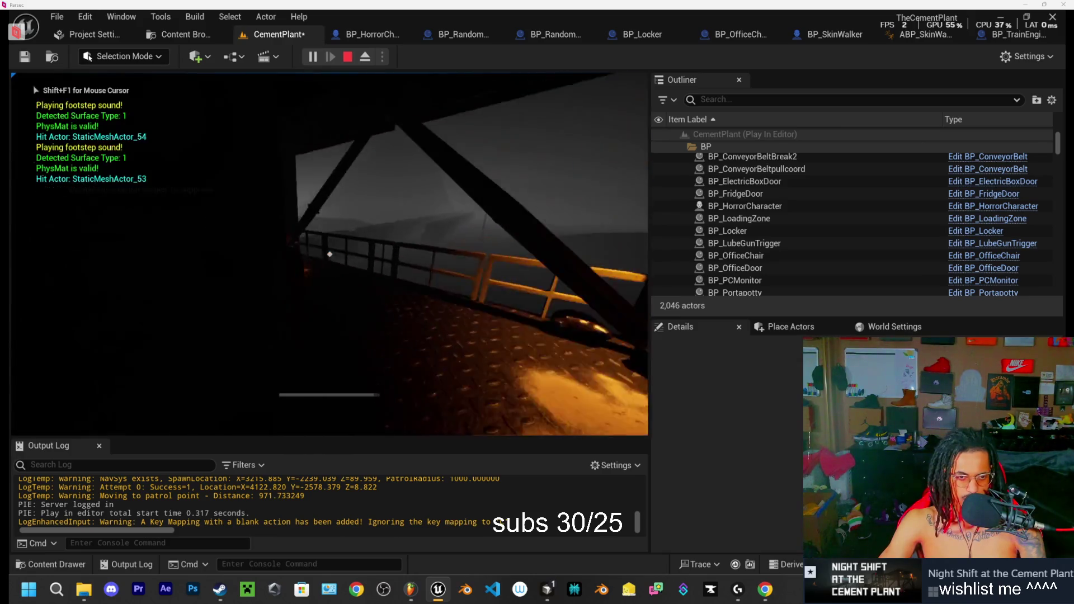
pyautogui.press('w')
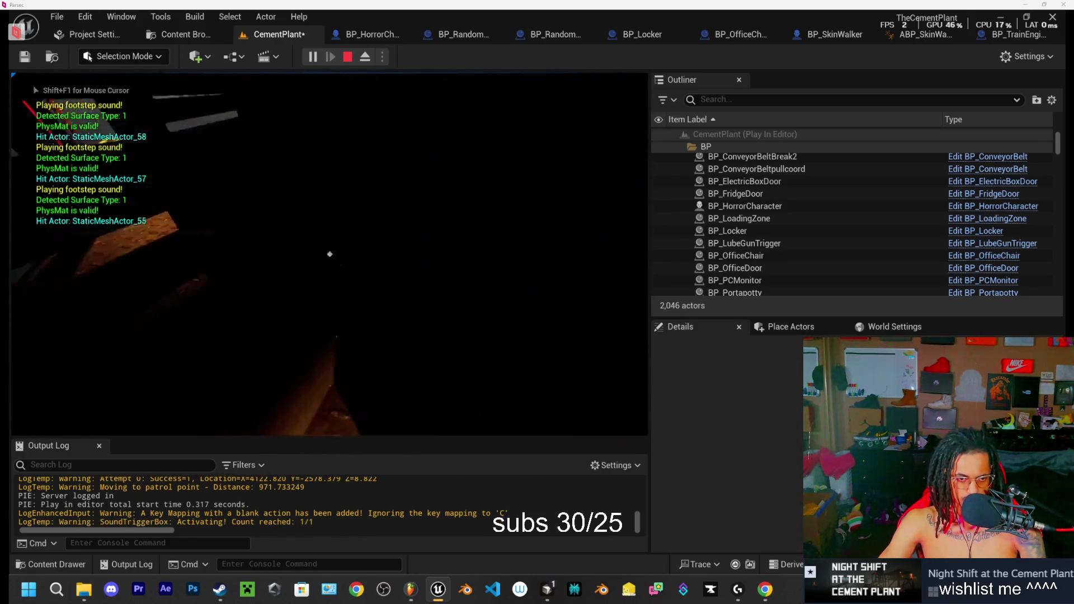
pyautogui.press('e')
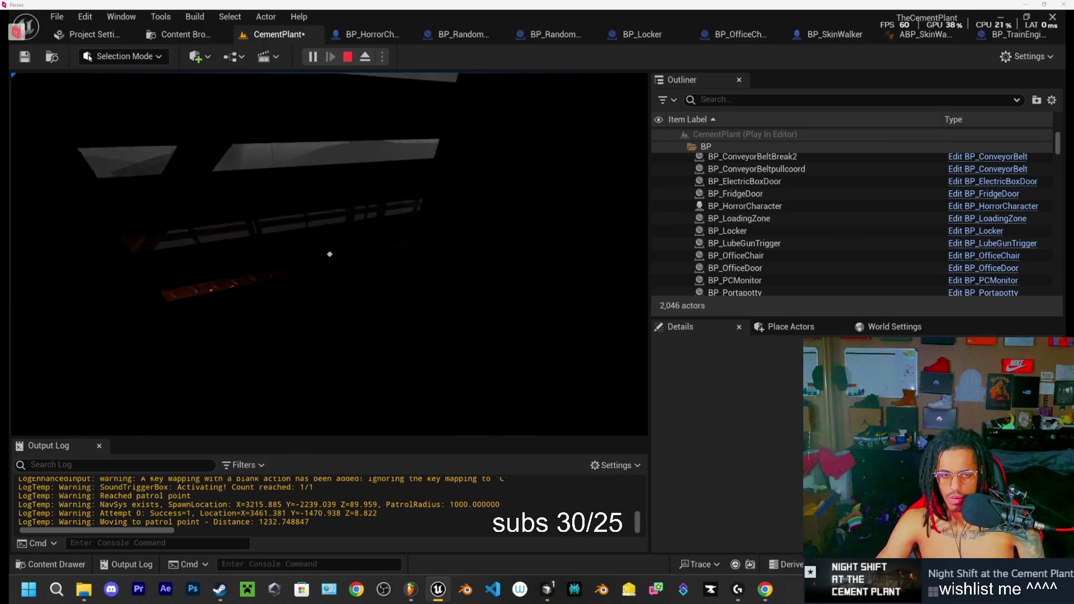
pyautogui.press('Escape')
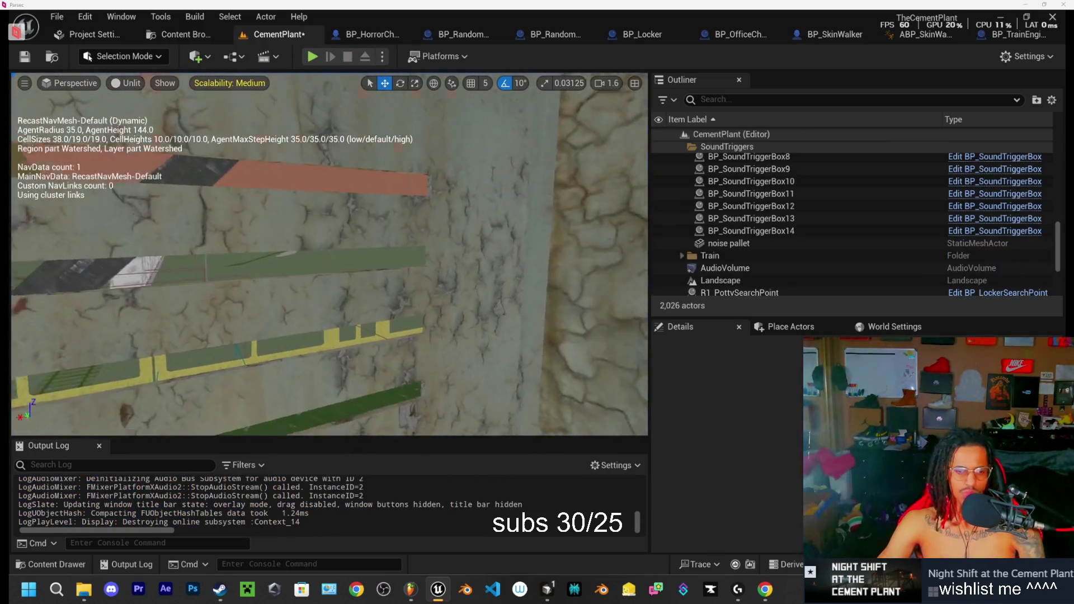
# Step: Fly around the red-and-yellow structure for a closer view of the red girders
pyautogui.press('s')
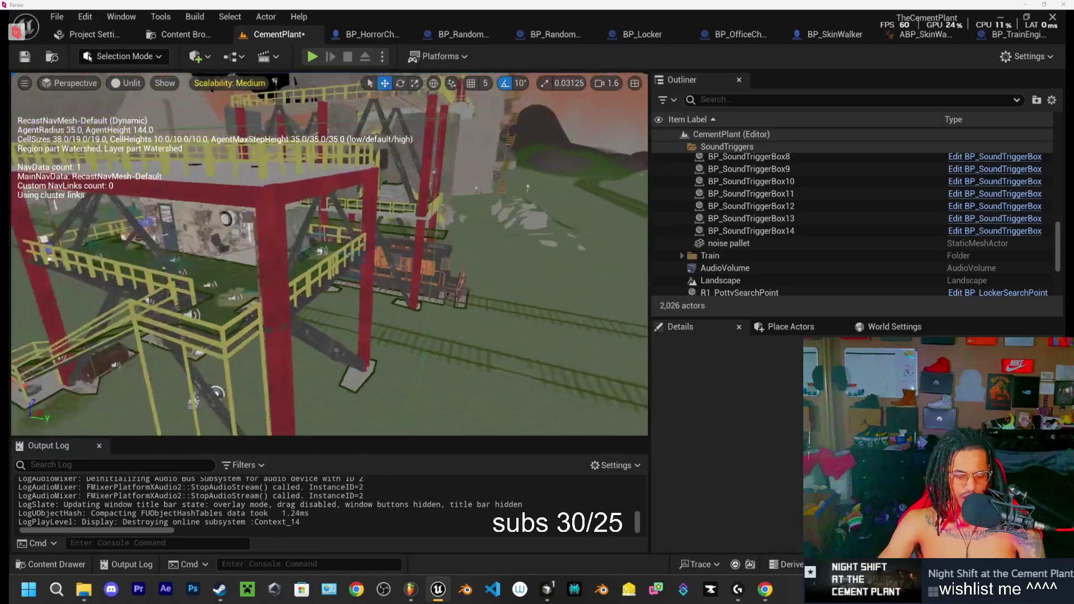
pyautogui.press('w')
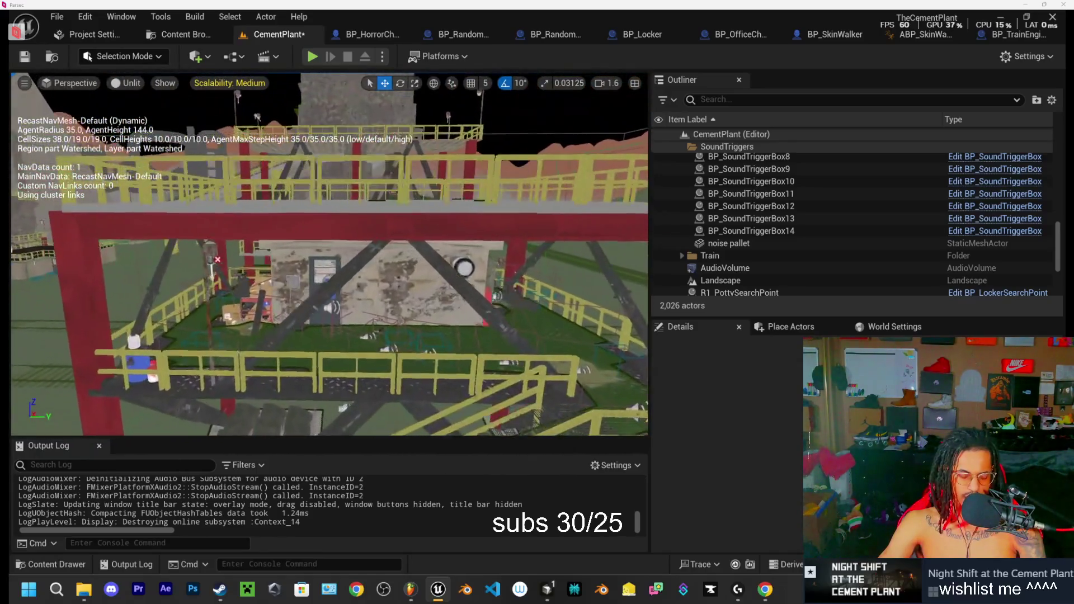
pyautogui.press('s')
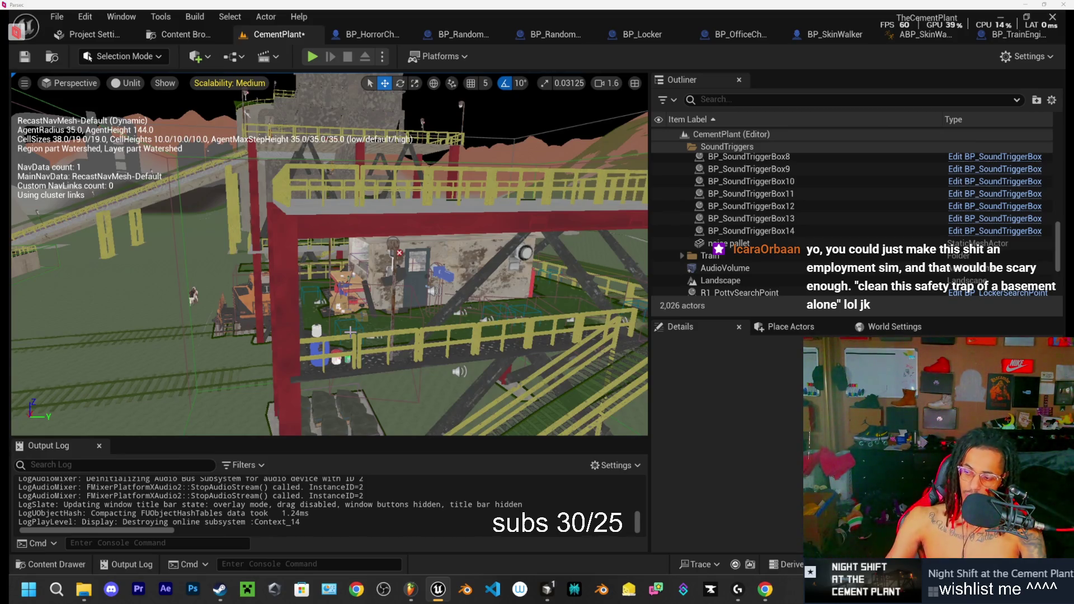
pyautogui.moveTo(350, 331); pyautogui.dragTo(544, 324)
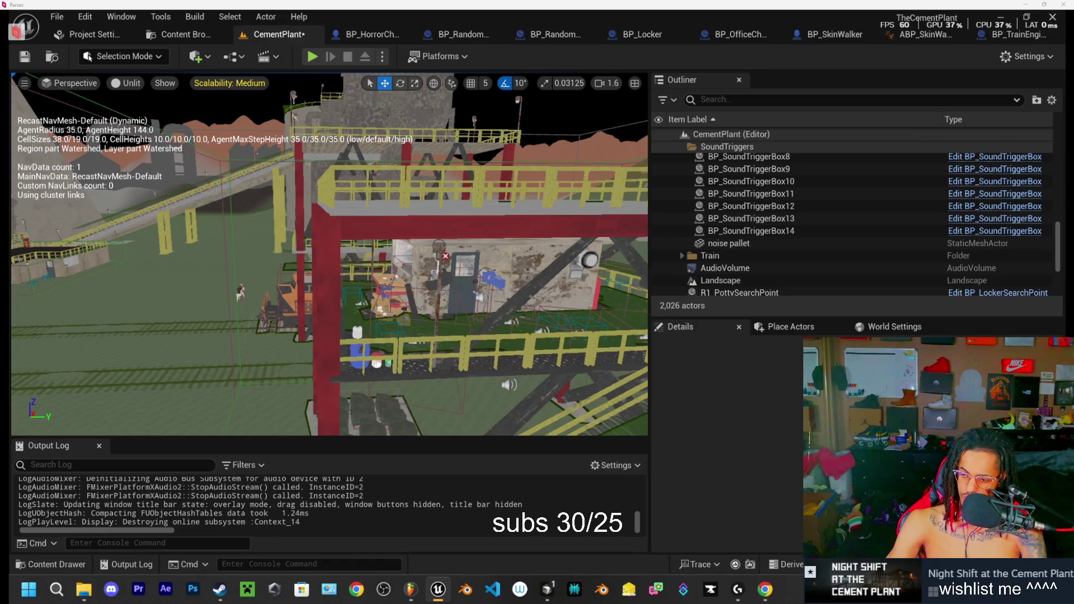
pyautogui.moveTo(330, 255)
pyautogui.mouseDown()
pyautogui.moveTo(386, 254)
pyautogui.moveTo(386, 310)
pyautogui.moveTo(386, 291)
pyautogui.mouseUp()
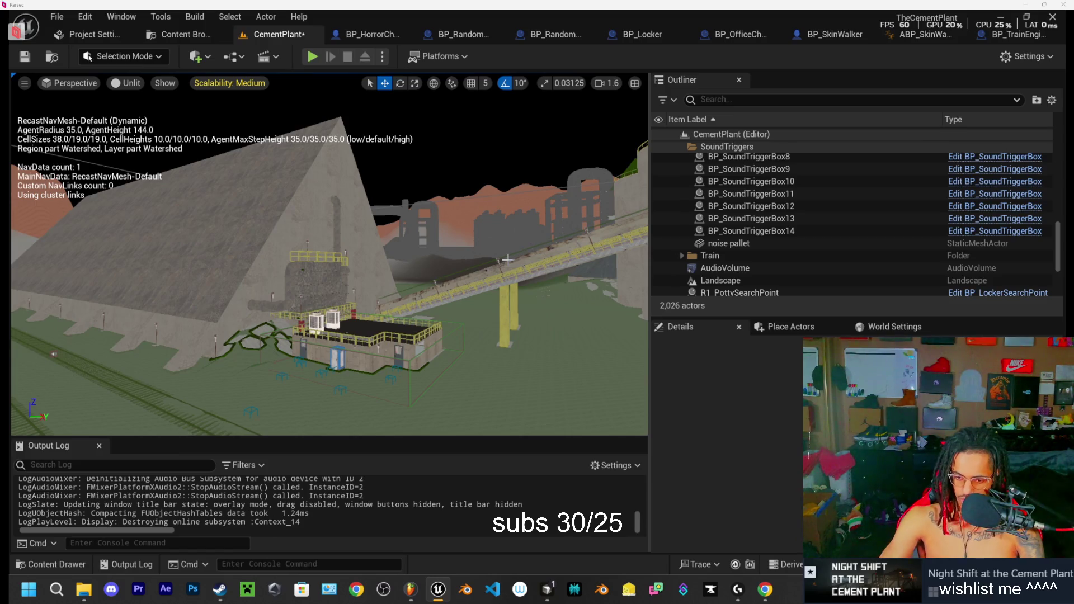
# Step: Save the modified CementPlant level with Save Selected
pyautogui.hotkey('ctrl', 'shift', 's')
pyautogui.click(643, 438)
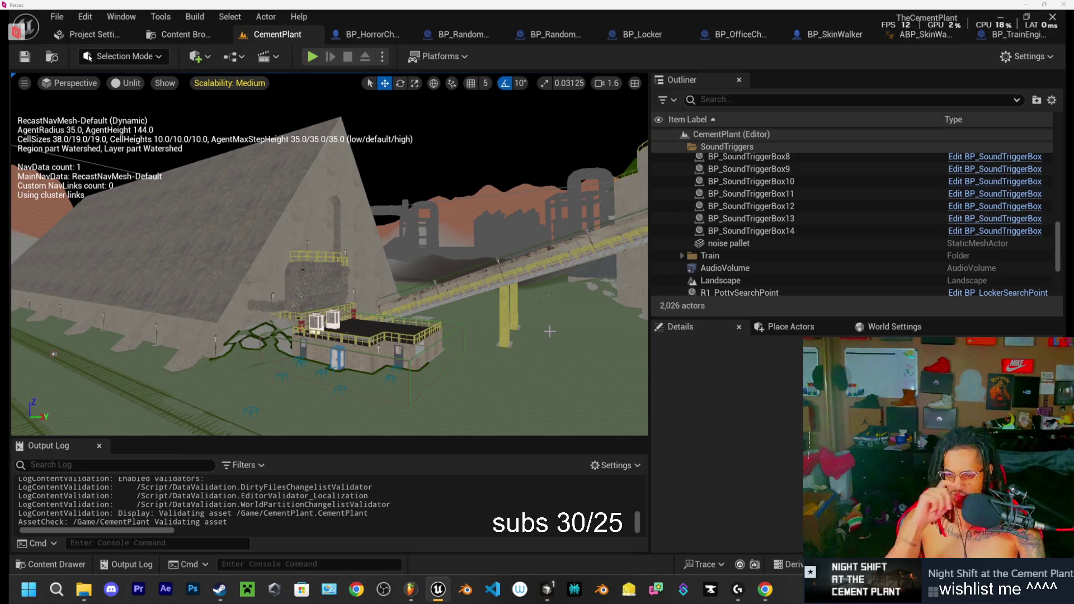
pyautogui.moveTo(549, 331)
pyautogui.mouseDown()
pyautogui.moveTo(593, 314)
pyautogui.moveTo(784, 560)
pyautogui.mouseUp()
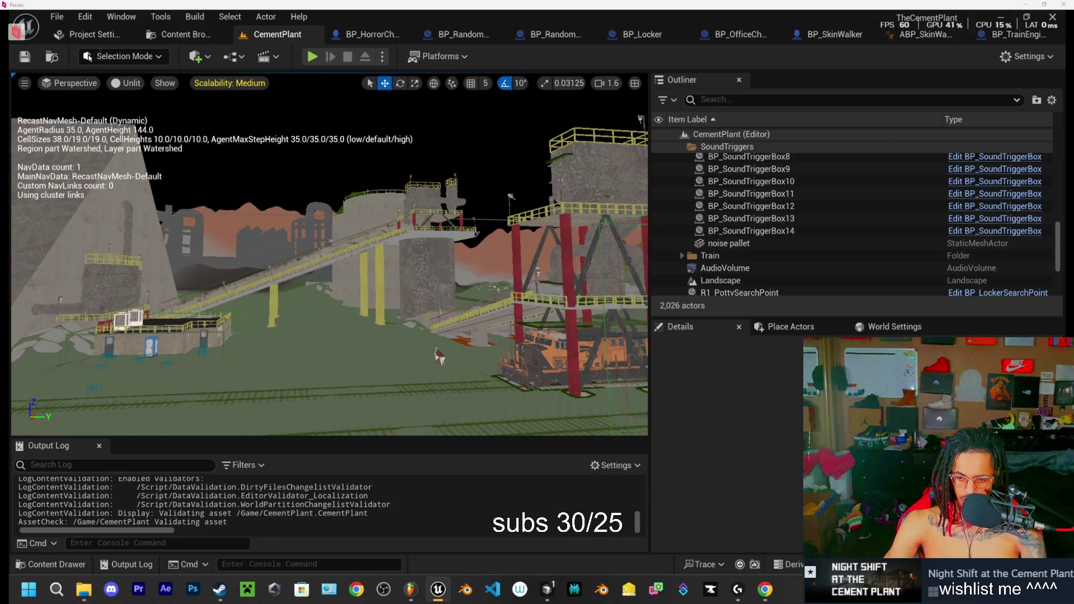
# Step: Bring up the Downloads folder of .wav clips, deselect the files, shift the window left, then return to the level
pyautogui.click(84, 590)
pyautogui.click(759, 259)
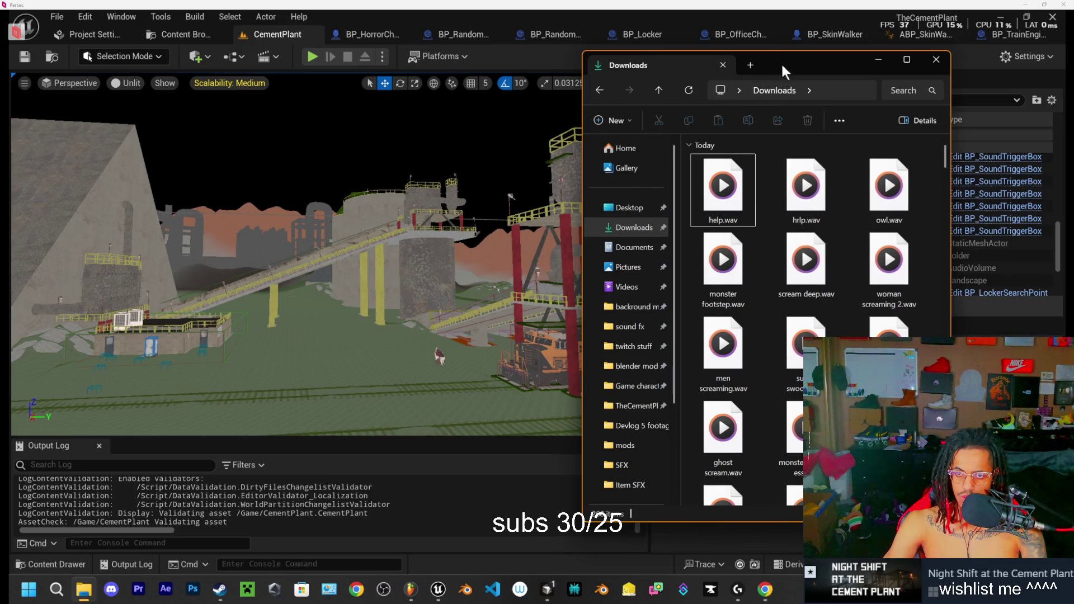
pyautogui.moveTo(781, 62); pyautogui.dragTo(757, 72)
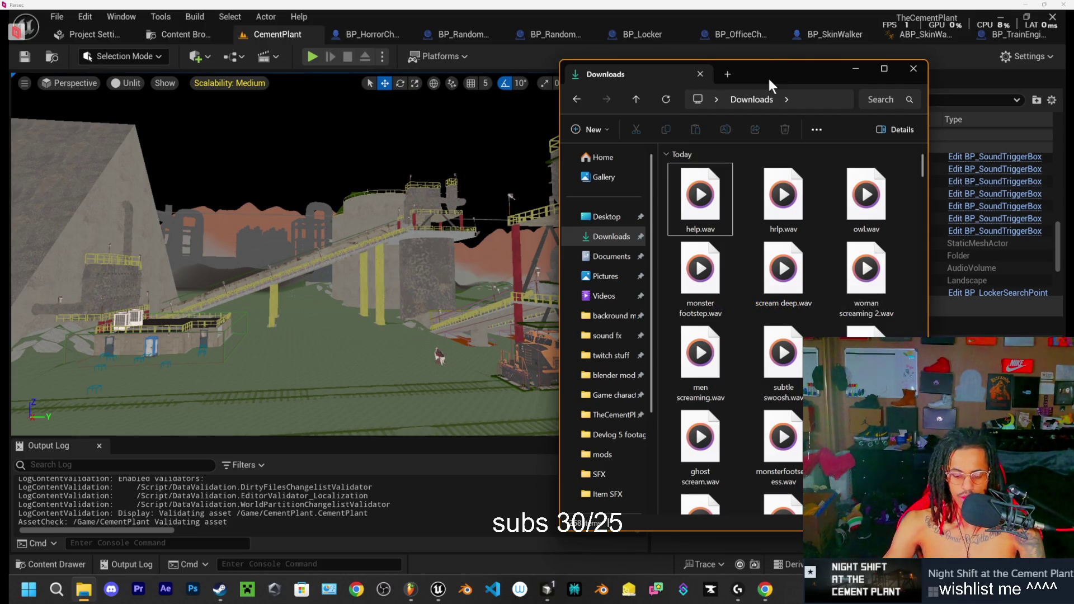
pyautogui.moveTo(468, 247); pyautogui.dragTo(442, 213)
# Step: Fly through the rooms past the locker, sound actor and high-voltage sign
pyautogui.press('w')
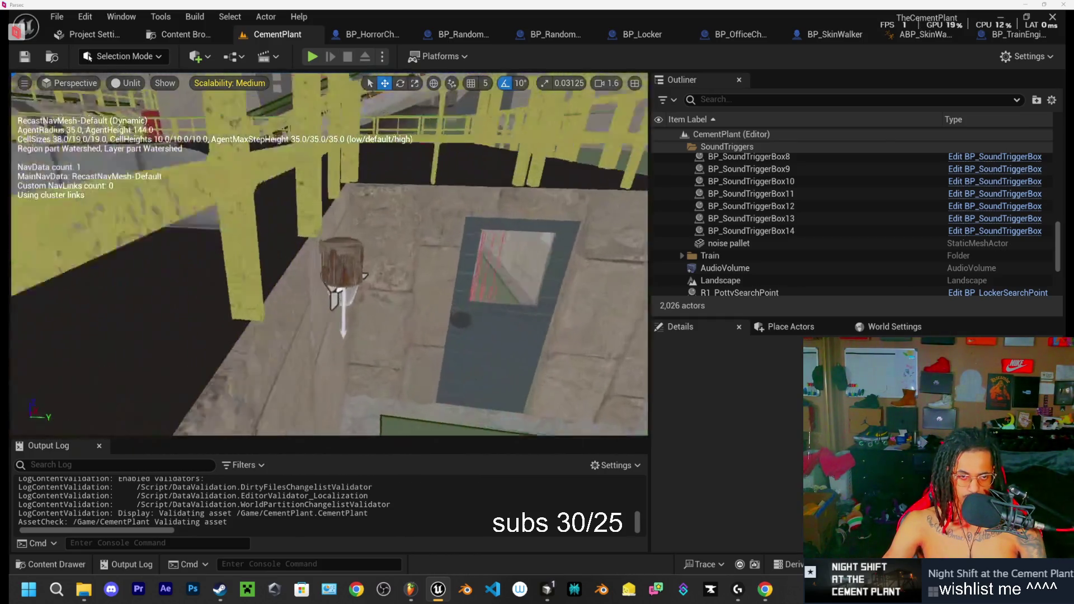
pyautogui.press('s')
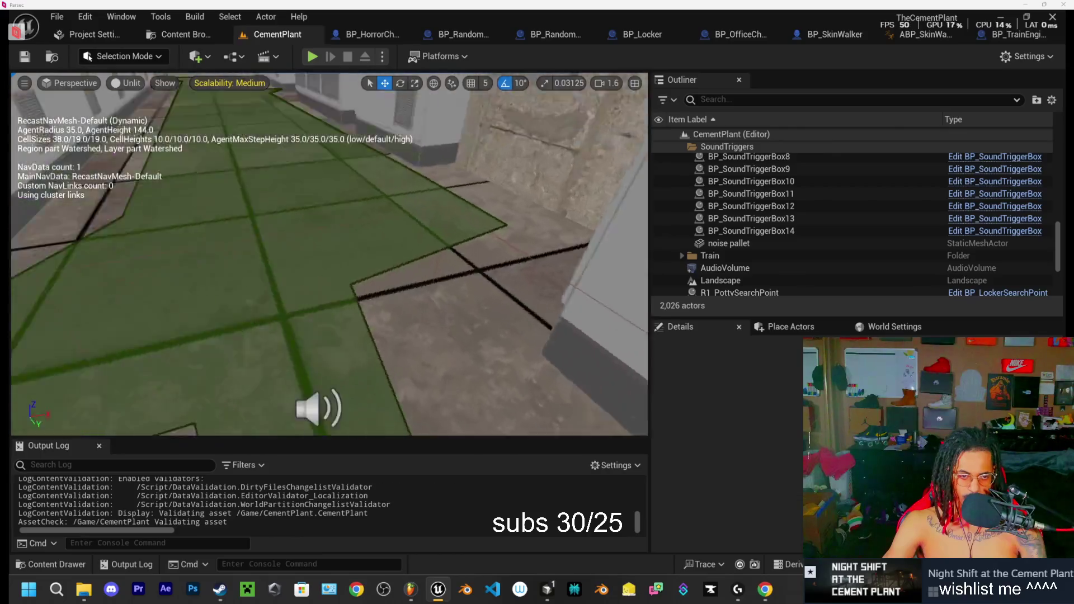
pyautogui.press('w')
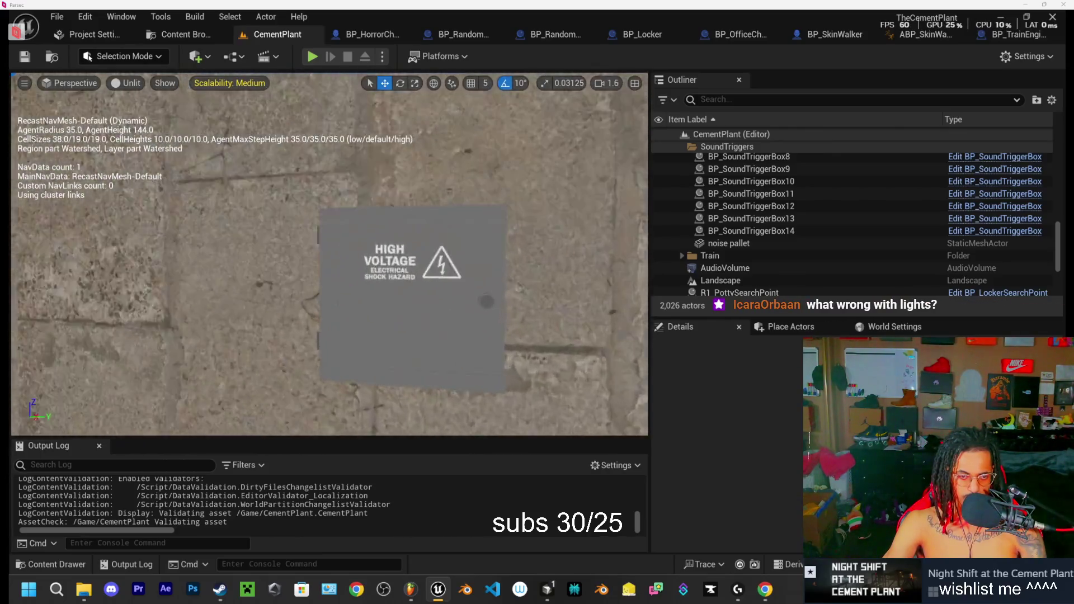
pyautogui.press('a')
pyautogui.press('w')
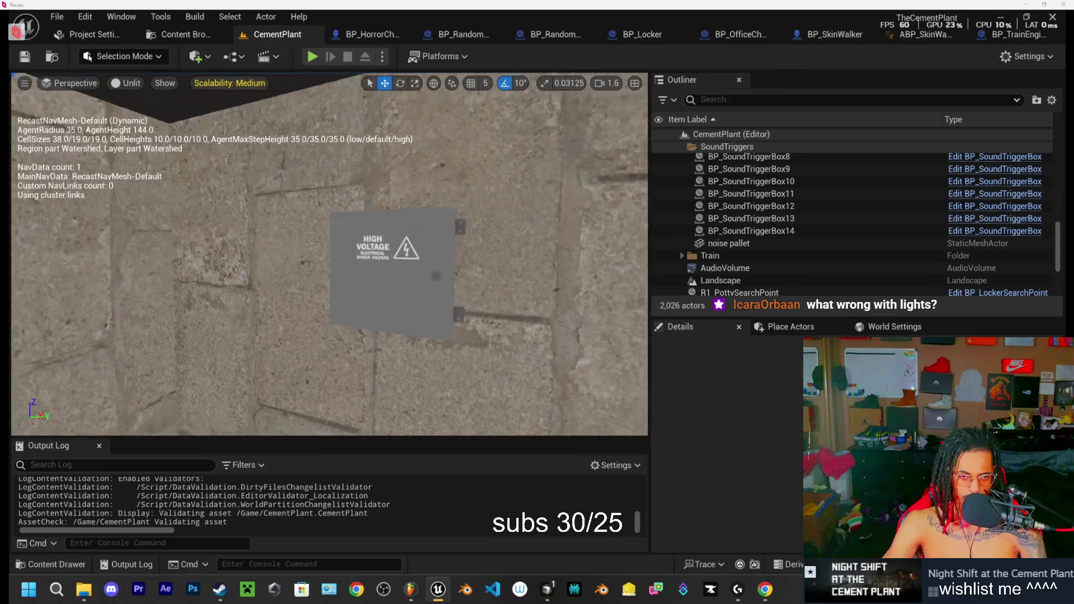
pyautogui.press('s')
# Step: Lower camera speed to 0.9, fly out to the outdoor plant, and start Play In Editor
pyautogui.scroll(-3, 329, 254)
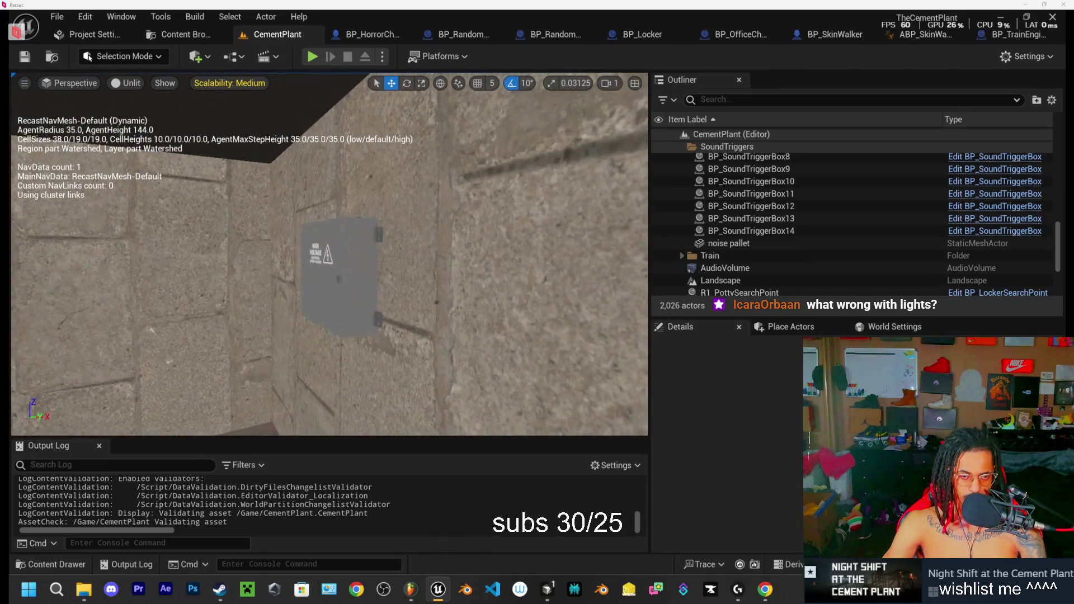
pyautogui.press('a')
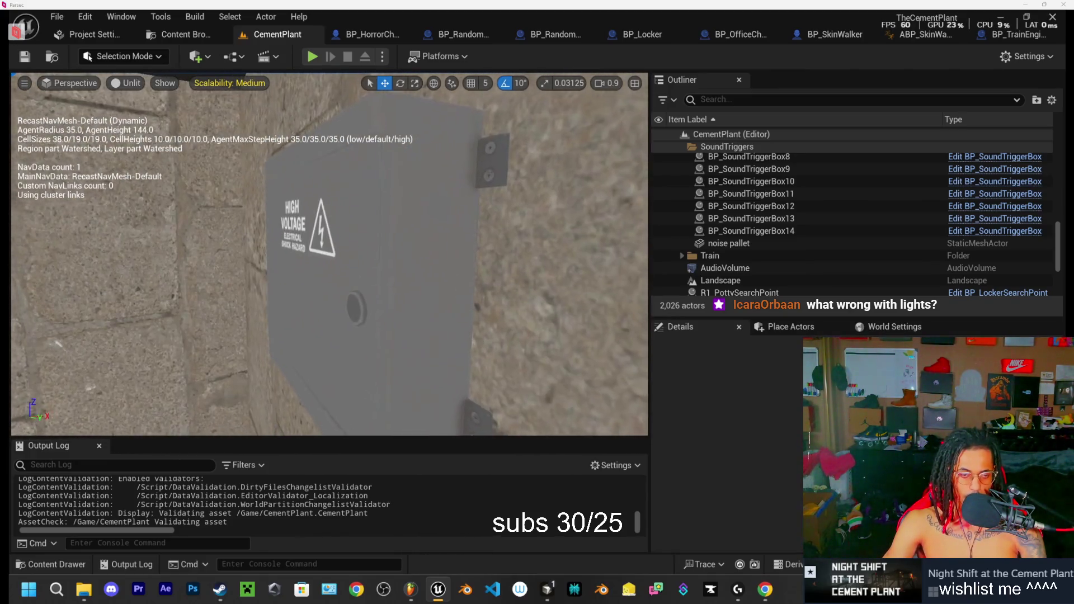
pyautogui.press('s')
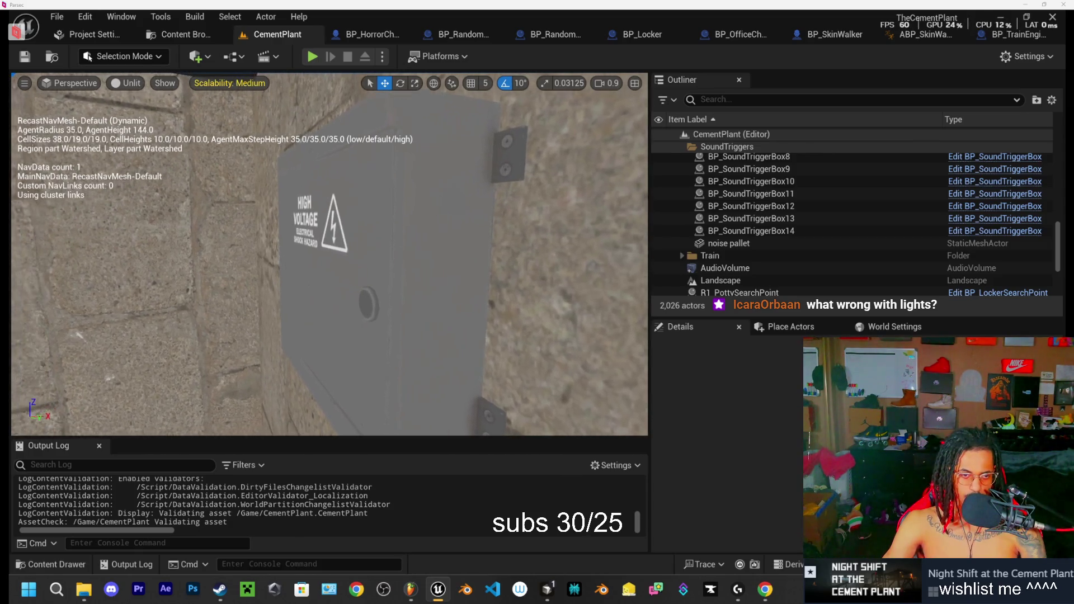
pyautogui.press('w')
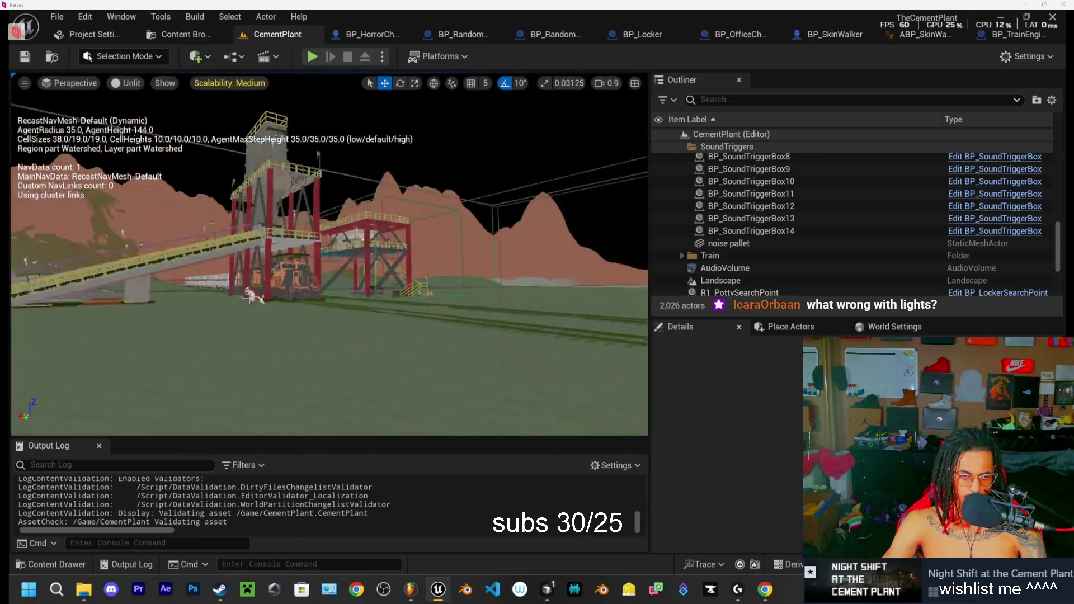
pyautogui.press('d')
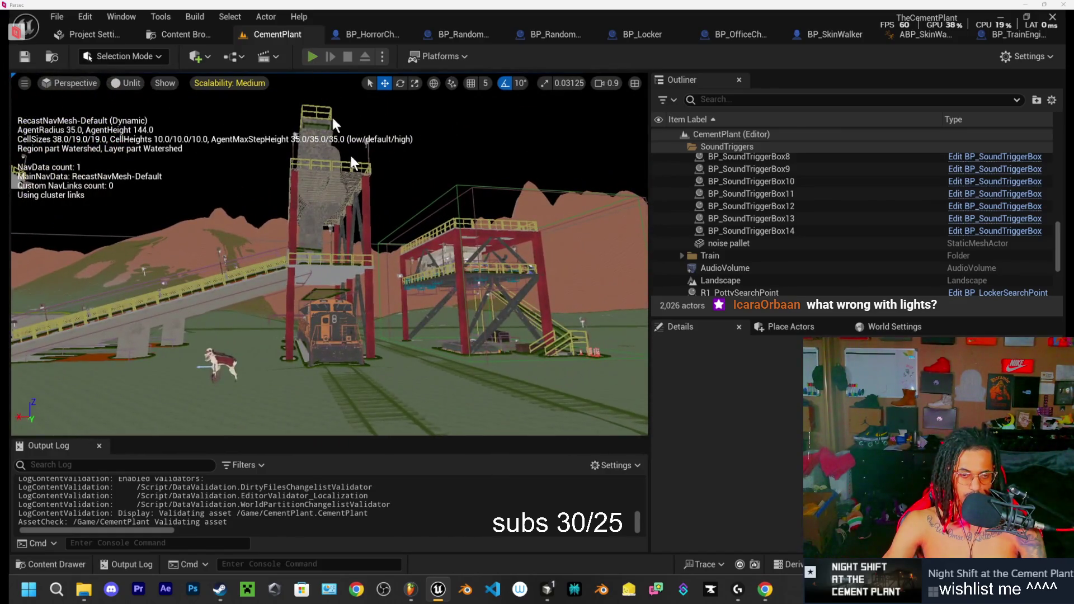
pyautogui.hotkey('alt', 'p')
# Step: Walk the player from the office, past the railing, onto the lit platform by the bridge, then stop
pyautogui.press('w')
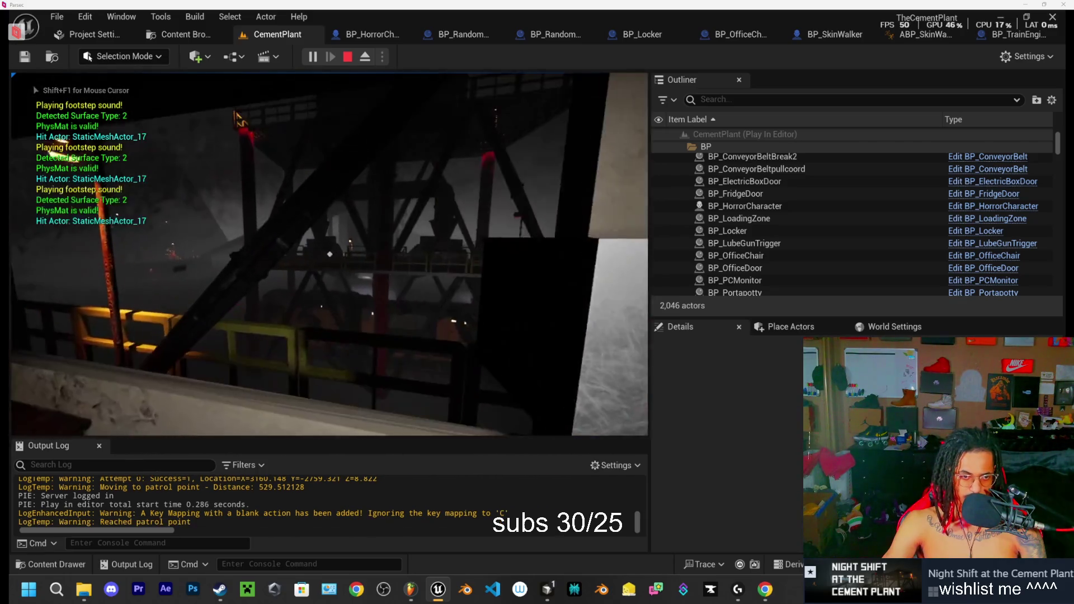
pyautogui.rightClick(330, 254)
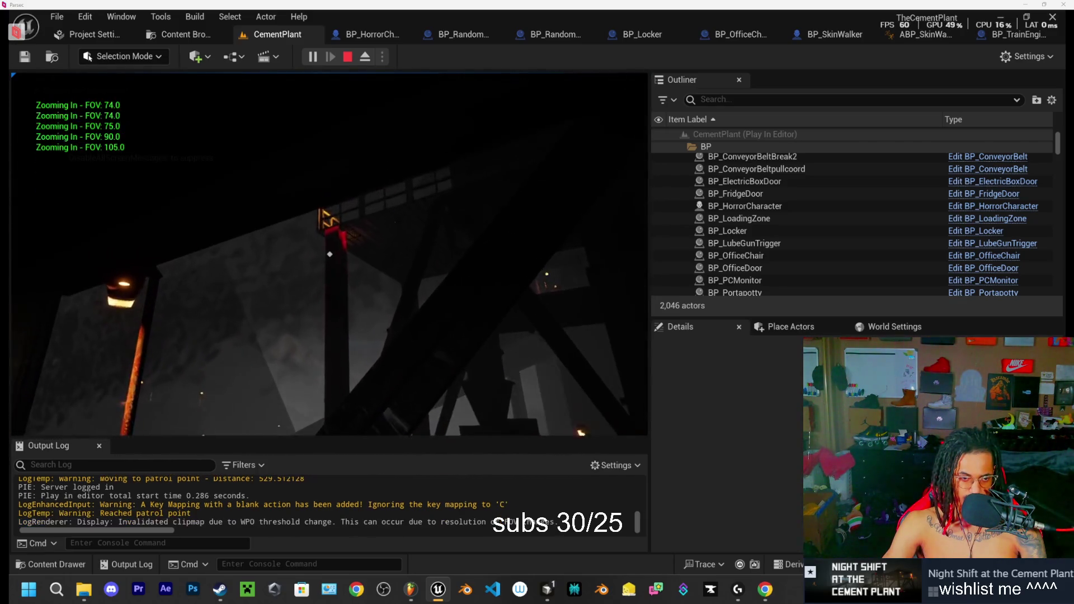
pyautogui.press('w')
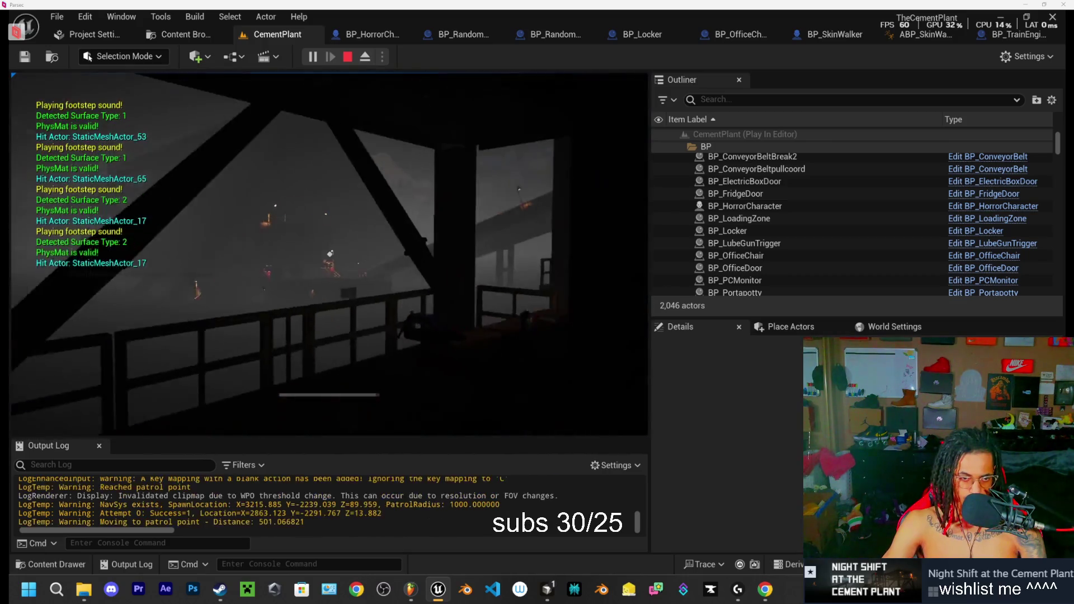
pyautogui.press('w')
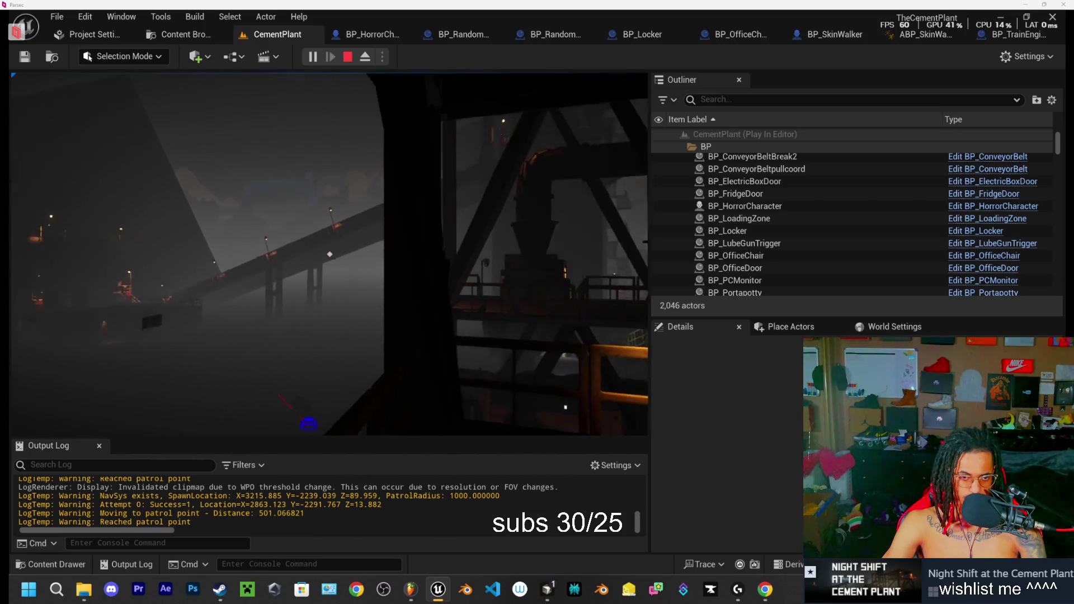
pyautogui.press('w')
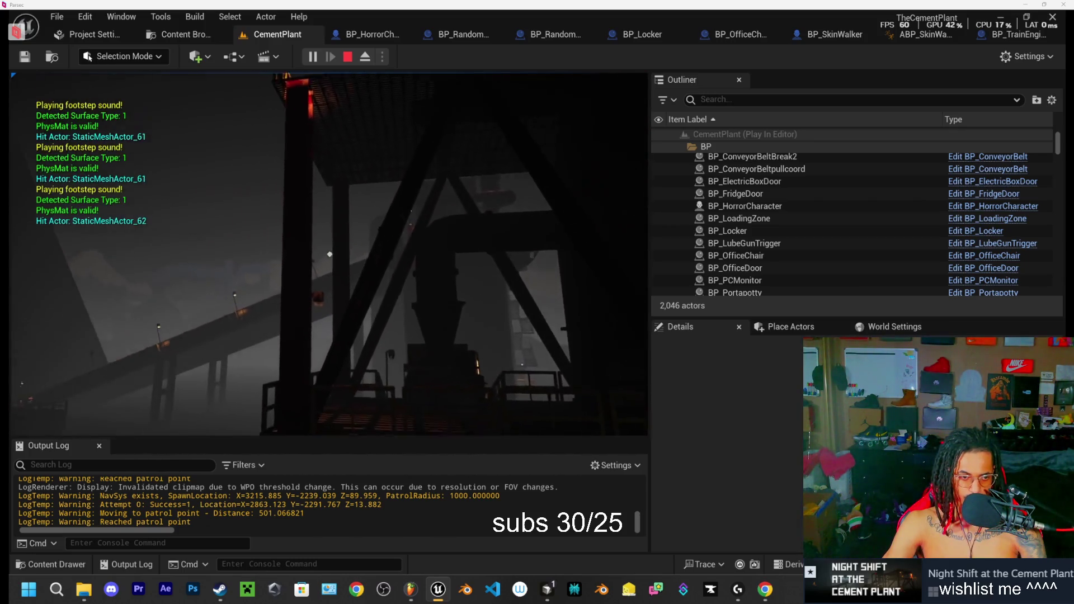
pyautogui.press('w')
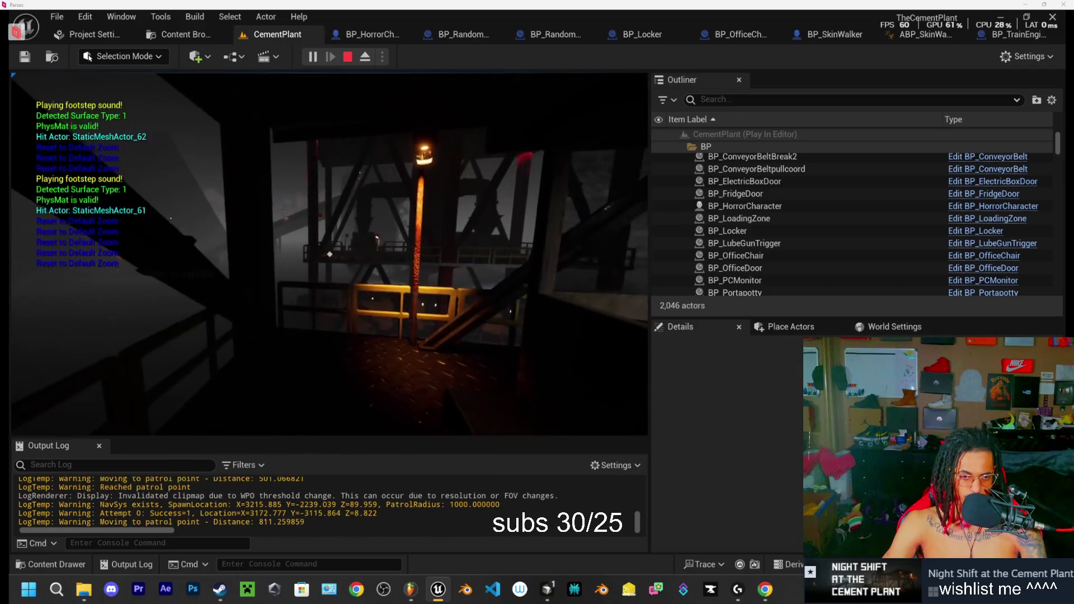
pyautogui.press('w')
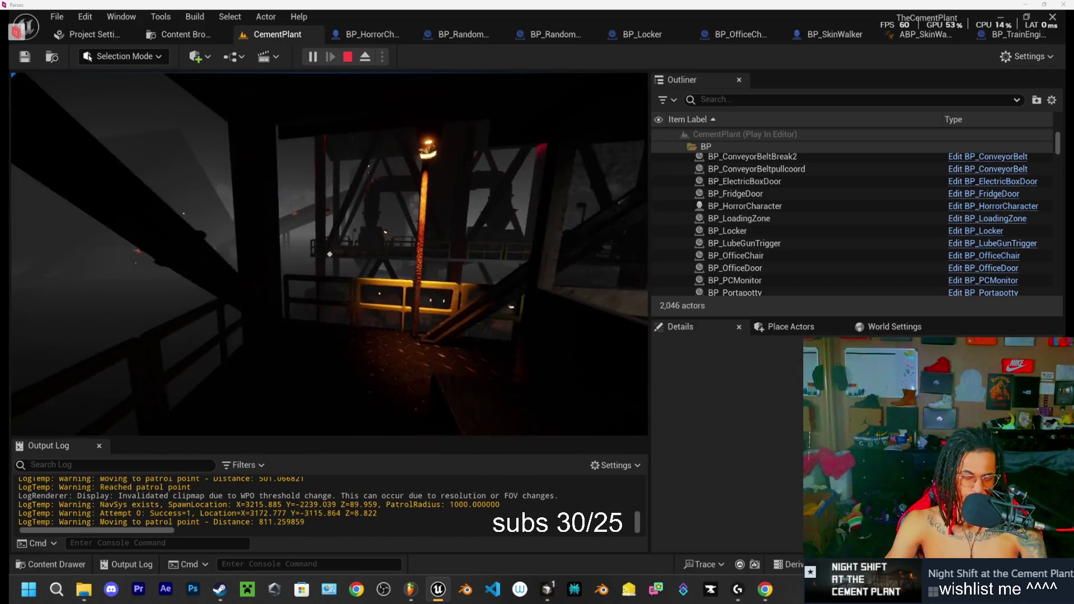
pyautogui.press('Escape')
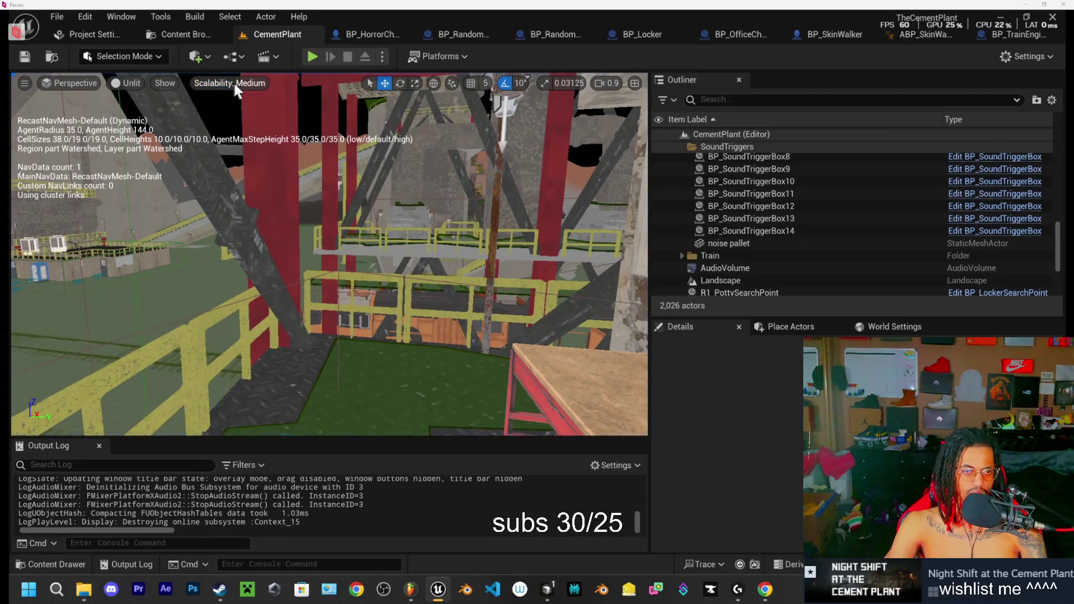
# Step: Set all scalability groups to High quality
pyautogui.click(233, 85)
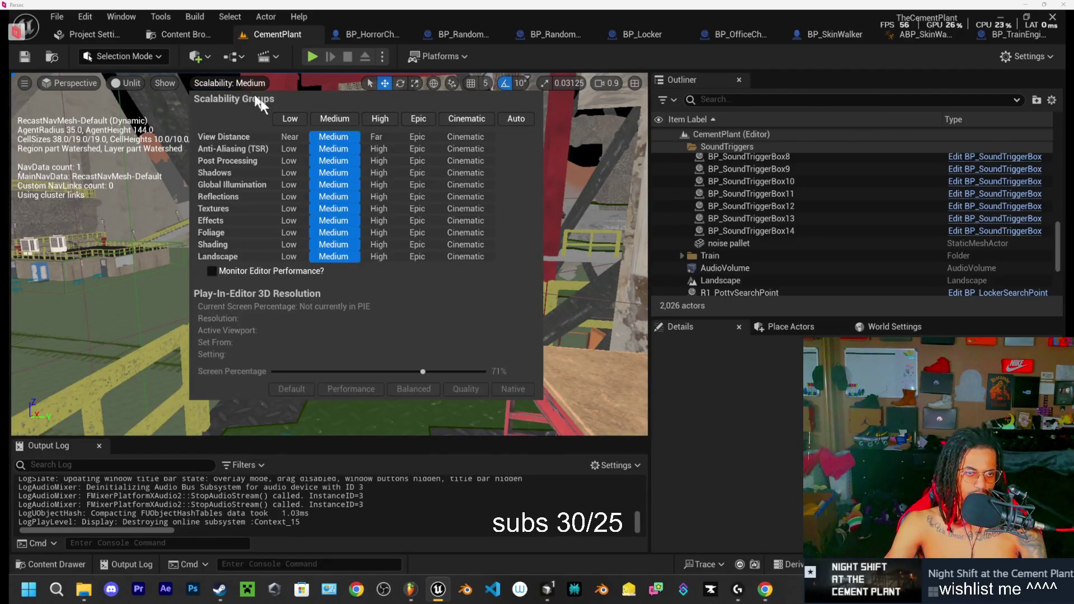
pyautogui.click(384, 124)
pyautogui.click(311, 72)
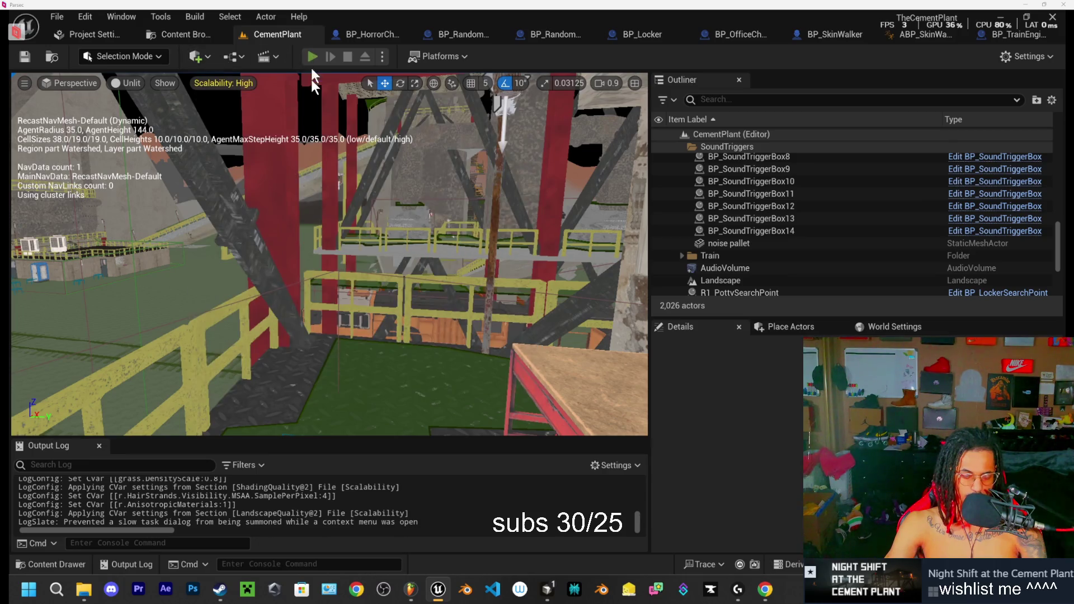
# Step: Run a new Play In Editor test walking along the lit railing, then stop it
pyautogui.click(312, 57)
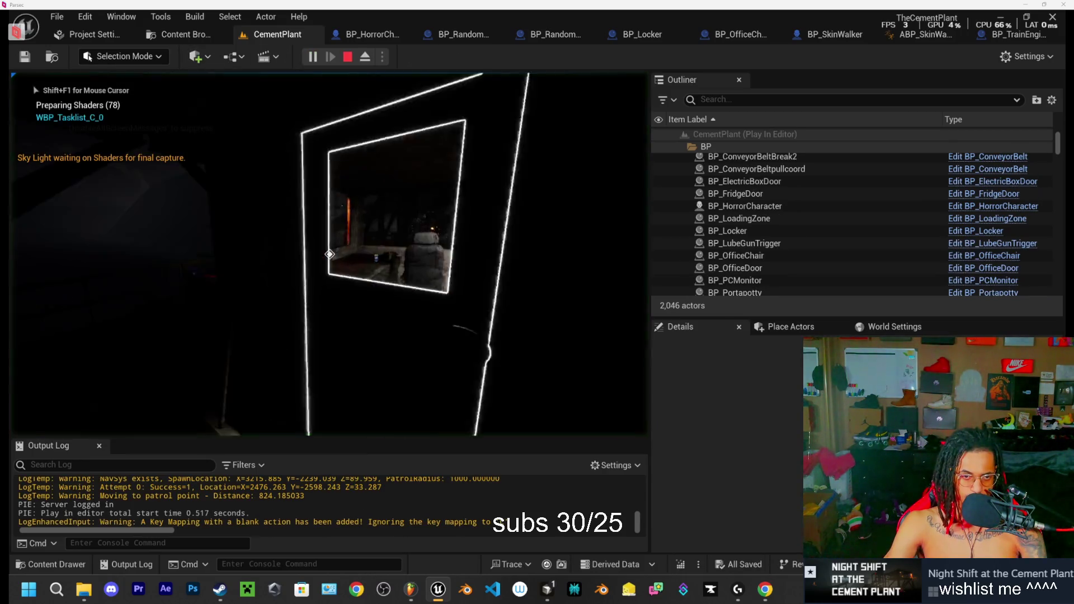
pyautogui.press('w')
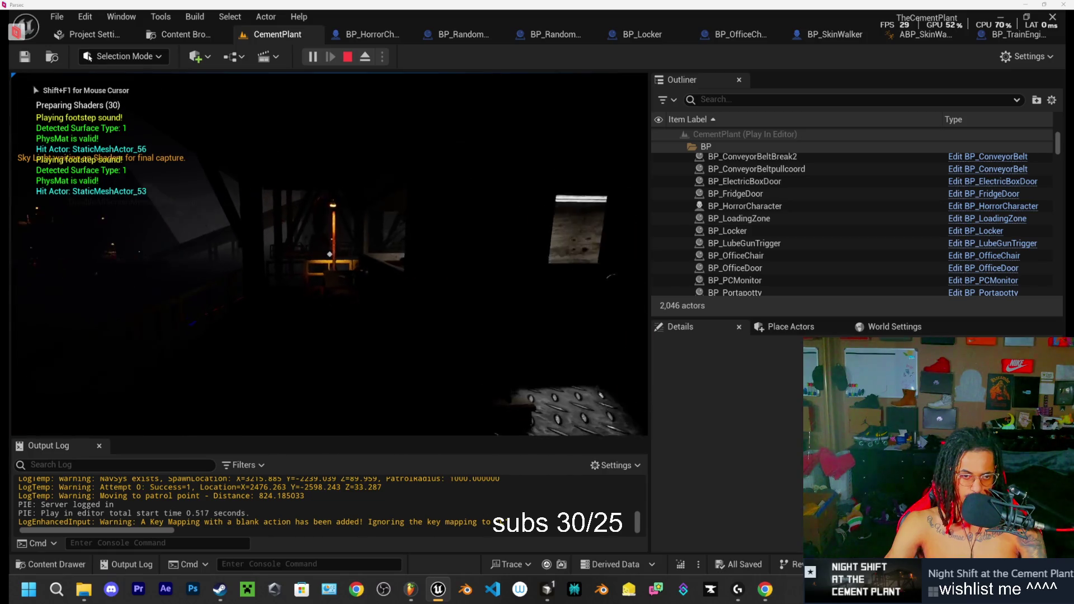
pyautogui.press('w')
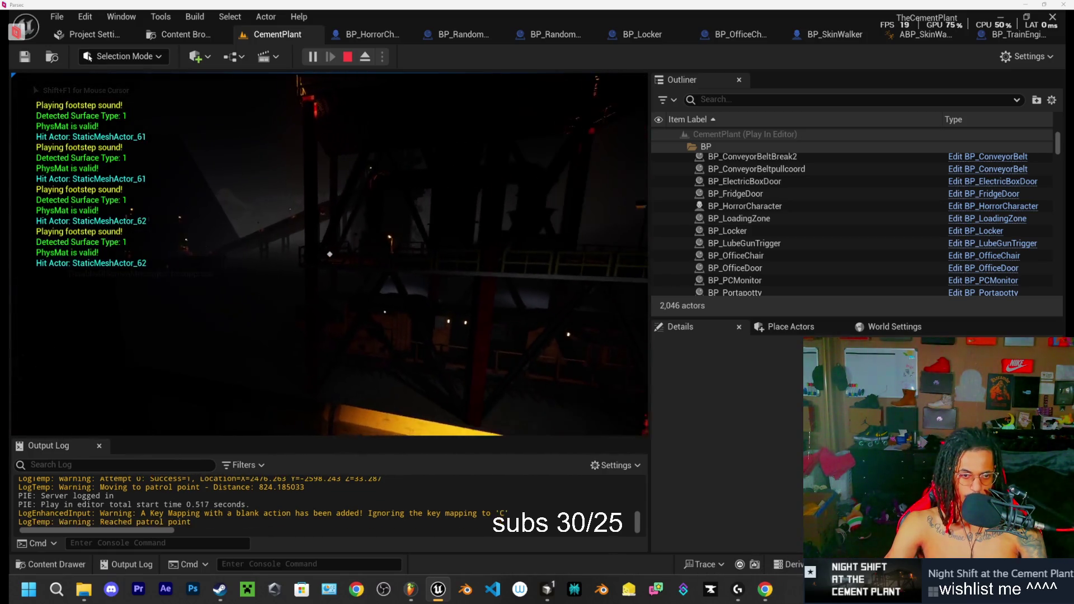
pyautogui.press('w')
pyautogui.press('w')
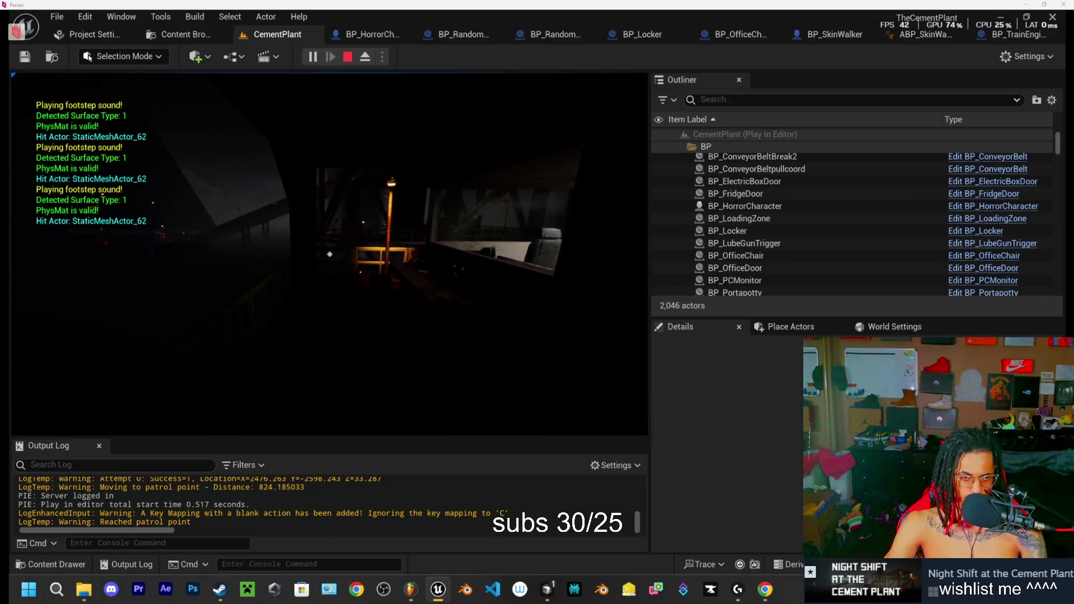
pyautogui.press('Escape')
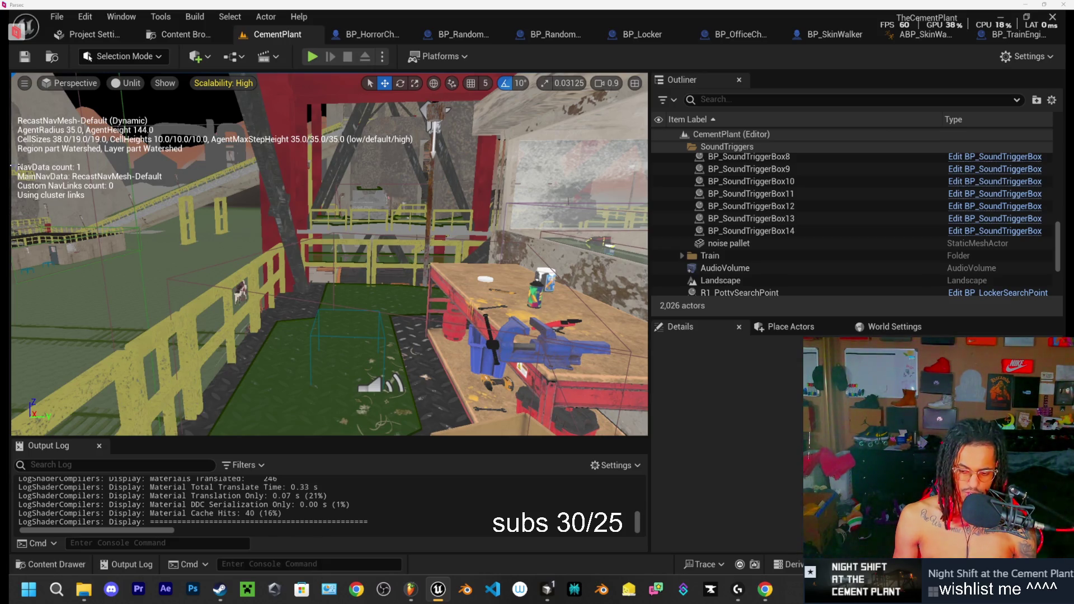
# Step: Fly toward the concrete box and red frame, raising camera speed to 1.6
pyautogui.moveTo(11, 166)
pyautogui.mouseDown()
pyautogui.moveTo(48, 401)
pyautogui.moveTo(68, 207)
pyautogui.moveTo(179, 221)
pyautogui.moveTo(157, 221)
pyautogui.mouseUp()
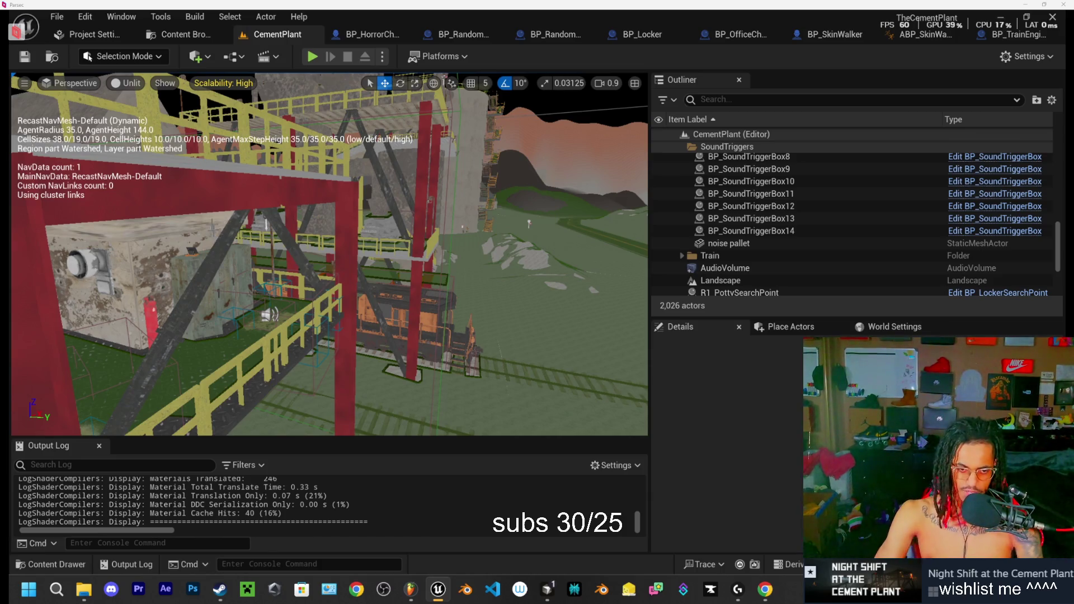
pyautogui.moveTo(330, 251)
pyautogui.mouseDown()
pyautogui.moveTo(291, 212)
pyautogui.moveTo(370, 109)
pyautogui.mouseUp()
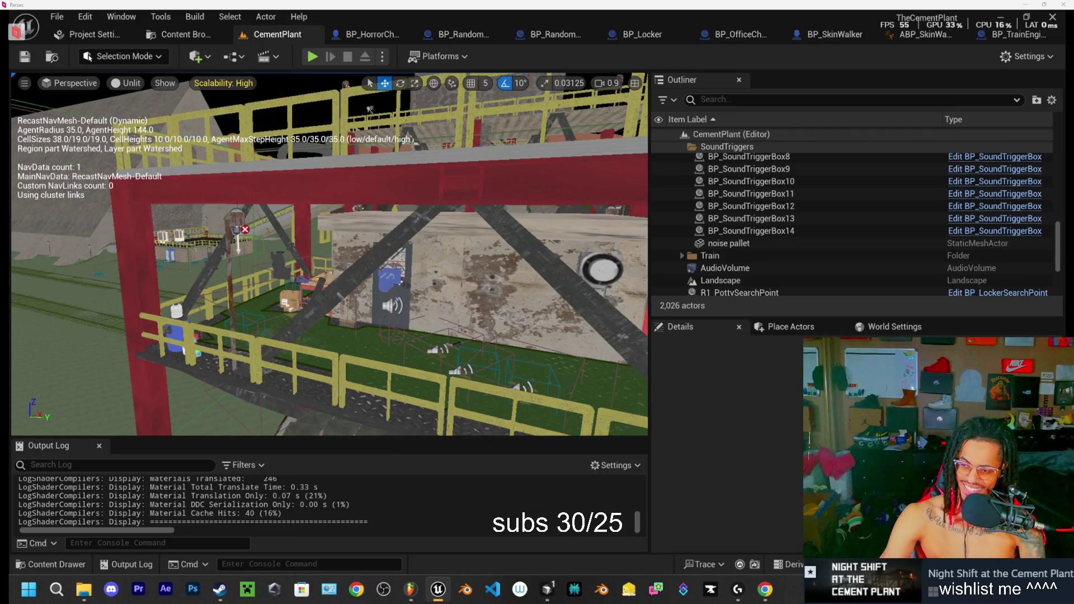
pyautogui.moveTo(370, 109); pyautogui.dragTo(353, 138)
pyautogui.press('s')
pyautogui.scroll(2, 353, 137)
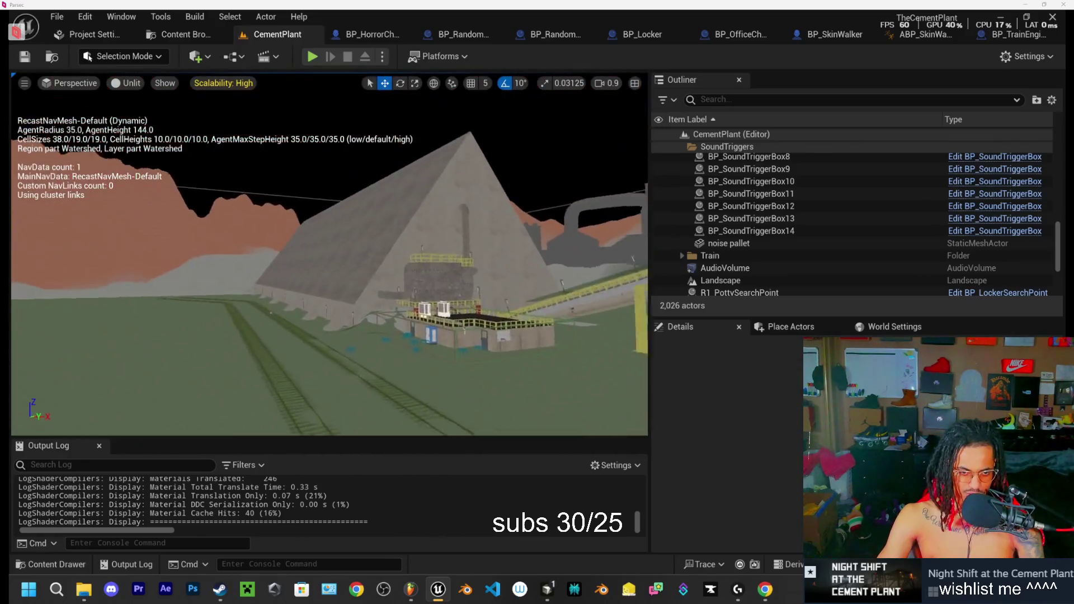
pyautogui.press('w')
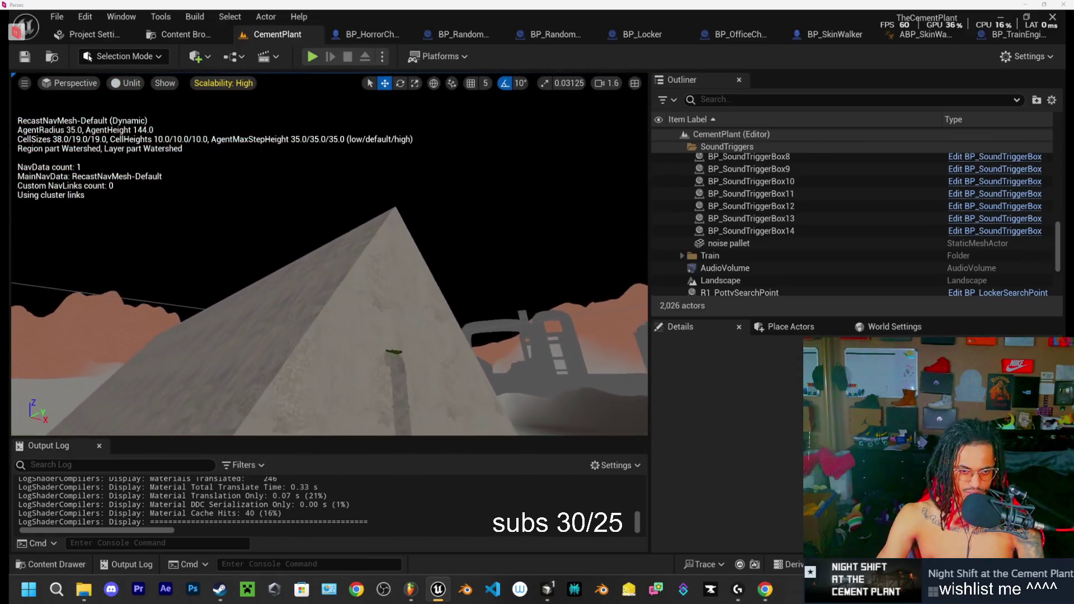
pyautogui.scroll(2, 353, 137)
# Step: Look down over the red structures and rail tracks, then bring the Twitch dashboard over the editor
pyautogui.moveTo(353, 137)
pyautogui.mouseDown()
pyautogui.moveTo(274, 150)
pyautogui.moveTo(551, 351)
pyautogui.mouseUp()
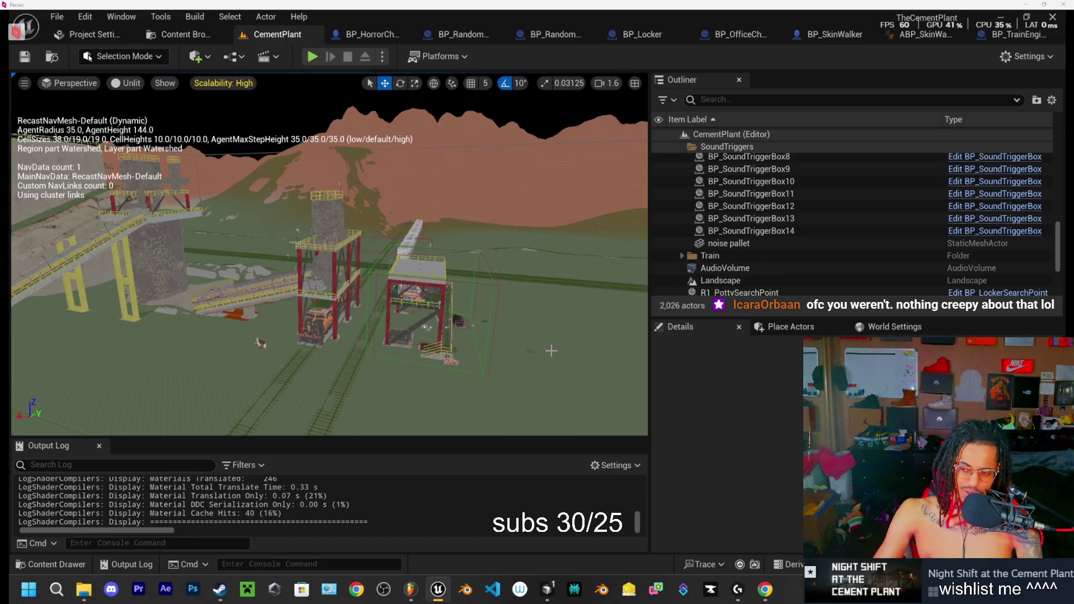
pyautogui.moveTo(570, 272)
pyautogui.mouseDown()
pyautogui.moveTo(584, 258)
pyautogui.moveTo(565, 215)
pyautogui.moveTo(542, 229)
pyautogui.mouseUp()
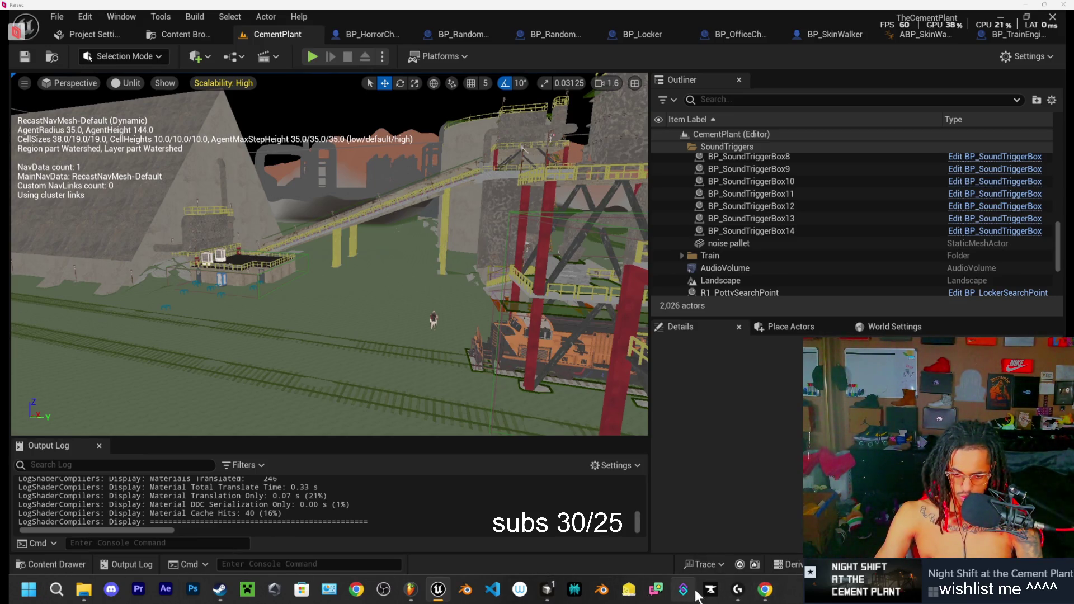
pyautogui.moveTo(440, 598)
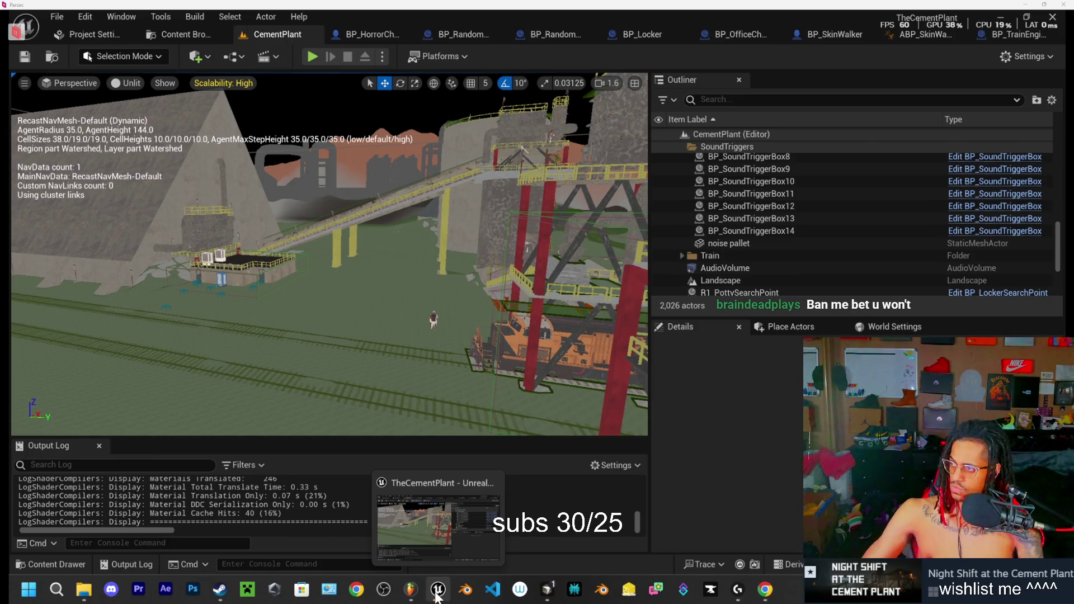
pyautogui.moveTo(1071, 56)
pyautogui.mouseDown()
pyautogui.moveTo(715, 104)
pyautogui.moveTo(638, 94)
pyautogui.mouseUp()
# Step: Maximize Stream Manager and ban the teasing chatter from their popped-out viewer card
pyautogui.doubleClick(638, 94)
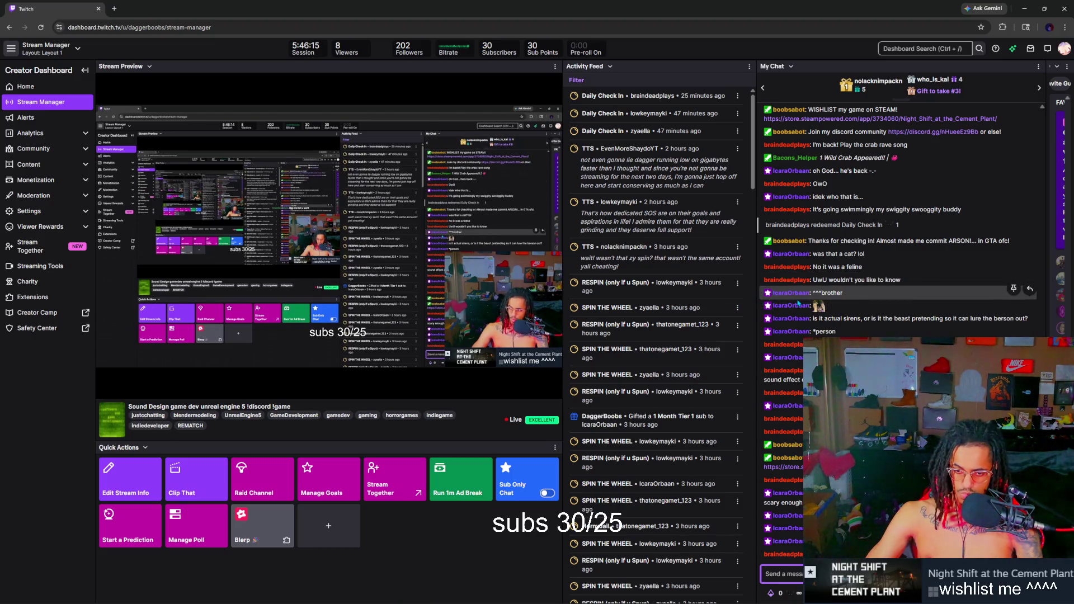
pyautogui.click(775, 270)
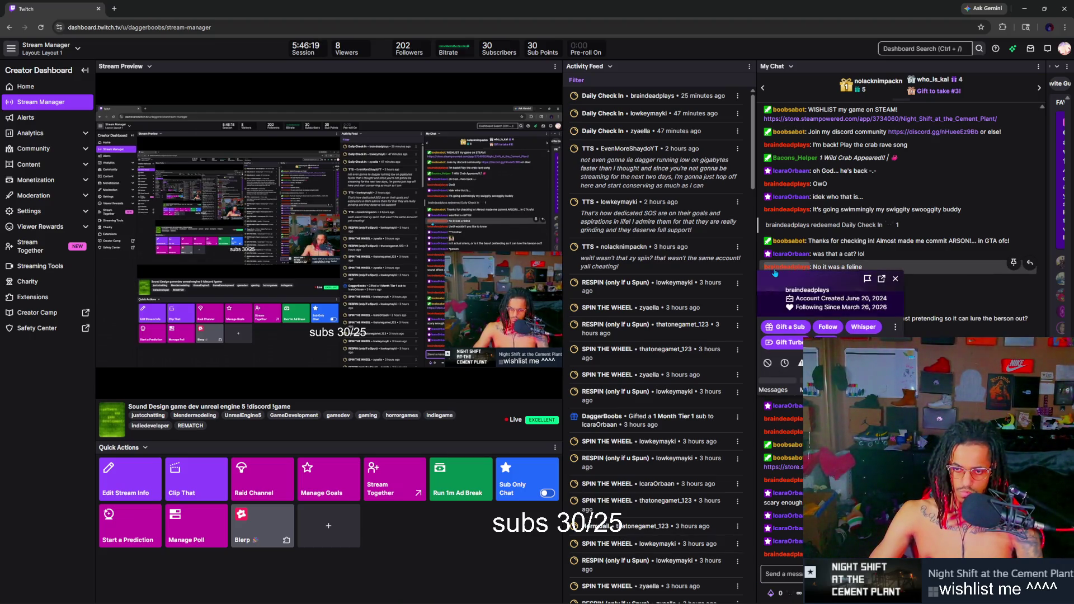
pyautogui.click(882, 281)
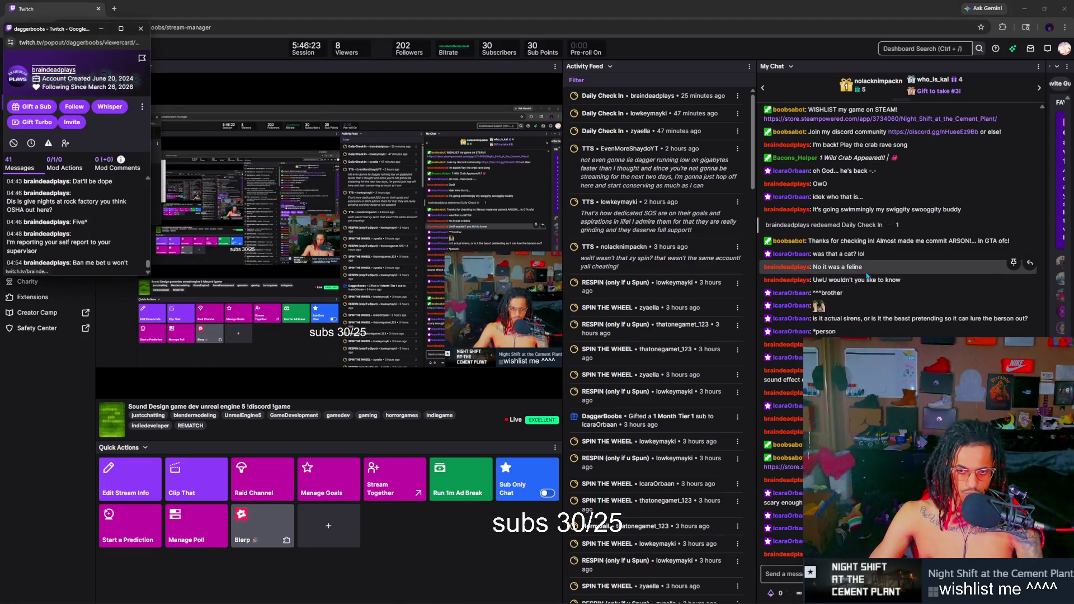
pyautogui.moveTo(75, 32)
pyautogui.mouseDown()
pyautogui.moveTo(283, 111)
pyautogui.moveTo(477, 136)
pyautogui.mouseUp()
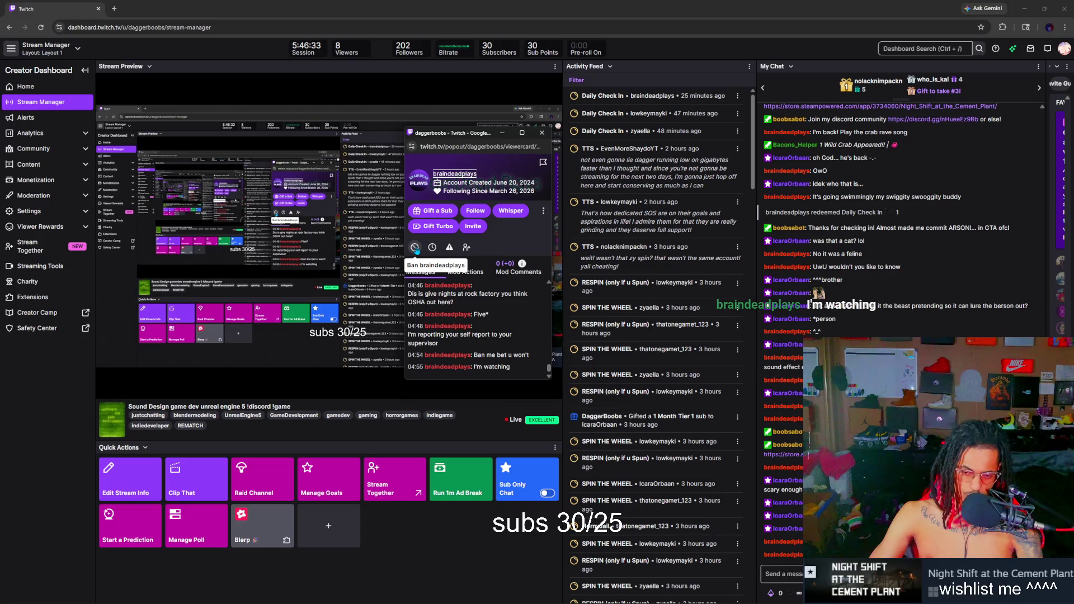
pyautogui.click(414, 248)
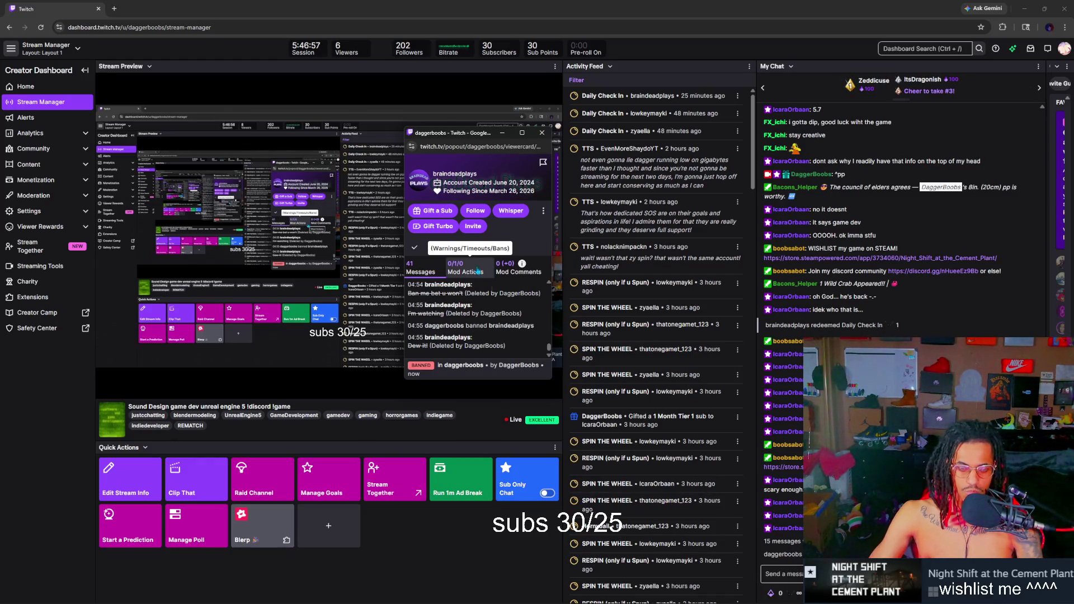
# Step: Move the viewer card aside and return to the Unreal editor
pyautogui.moveTo(471, 133)
pyautogui.mouseDown()
pyautogui.moveTo(679, 139)
pyautogui.moveTo(570, 144)
pyautogui.mouseUp()
pyautogui.click(663, 127)
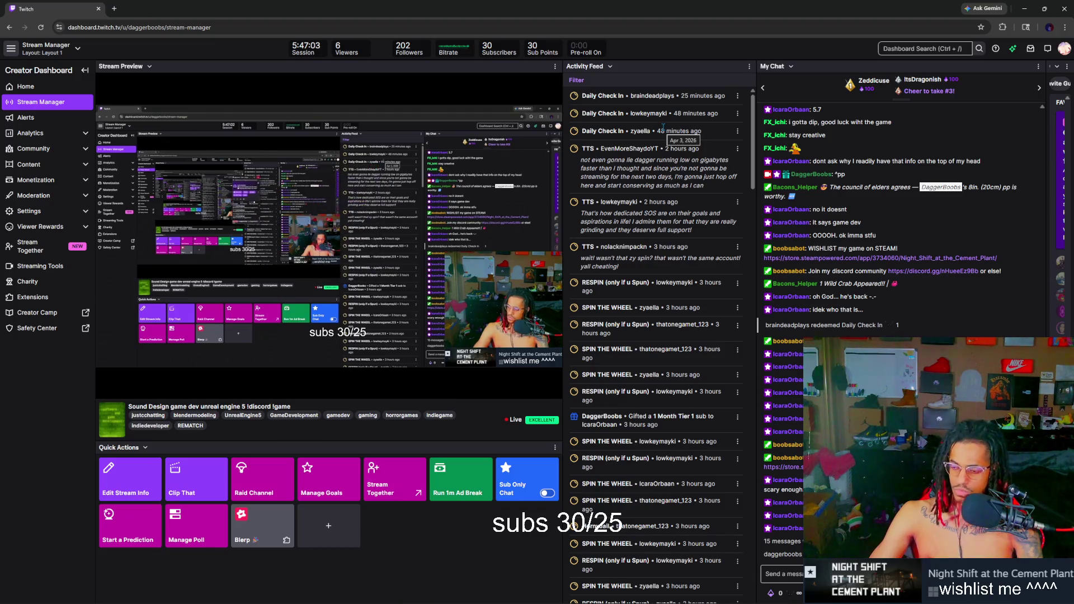
pyautogui.click(438, 592)
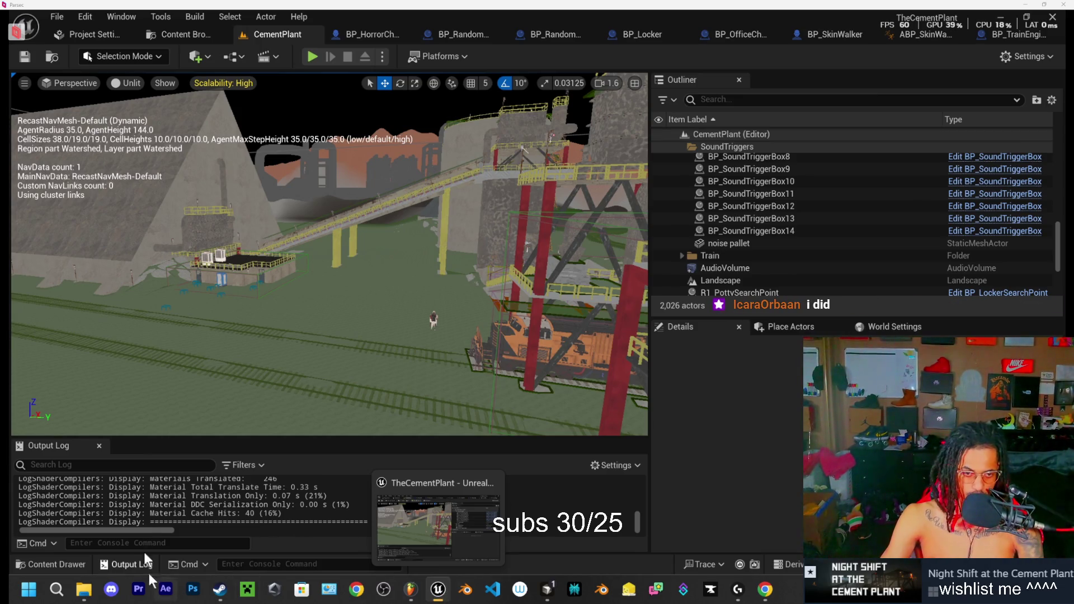
# Step: Fly from the tracks out to the pyramid, the concrete wall, and under the plant structure
pyautogui.moveTo(291, 341); pyautogui.dragTo(291, 364)
pyautogui.press('s')
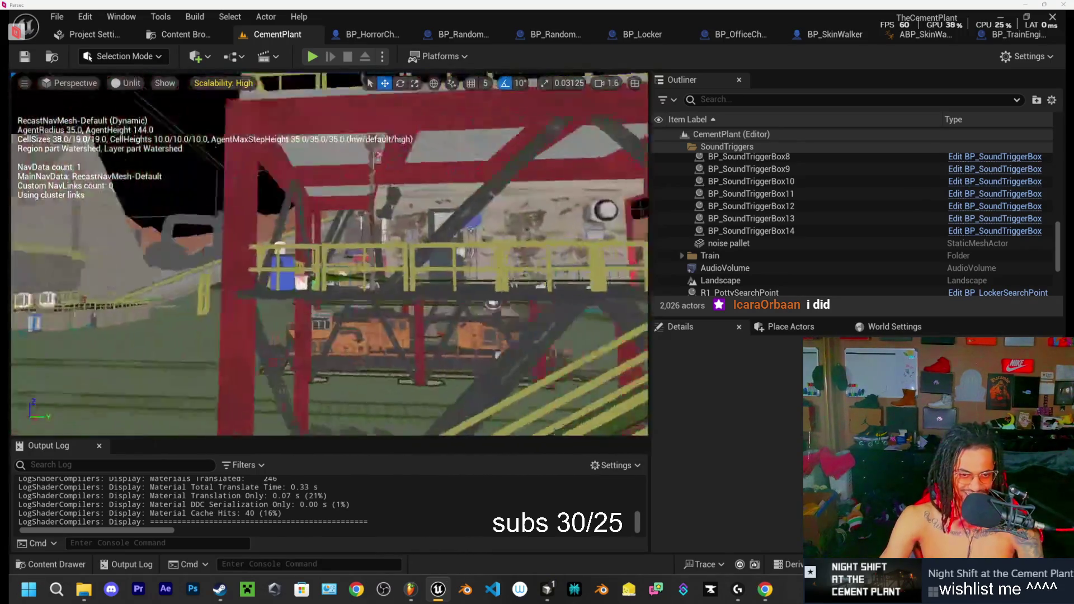
pyautogui.press('w')
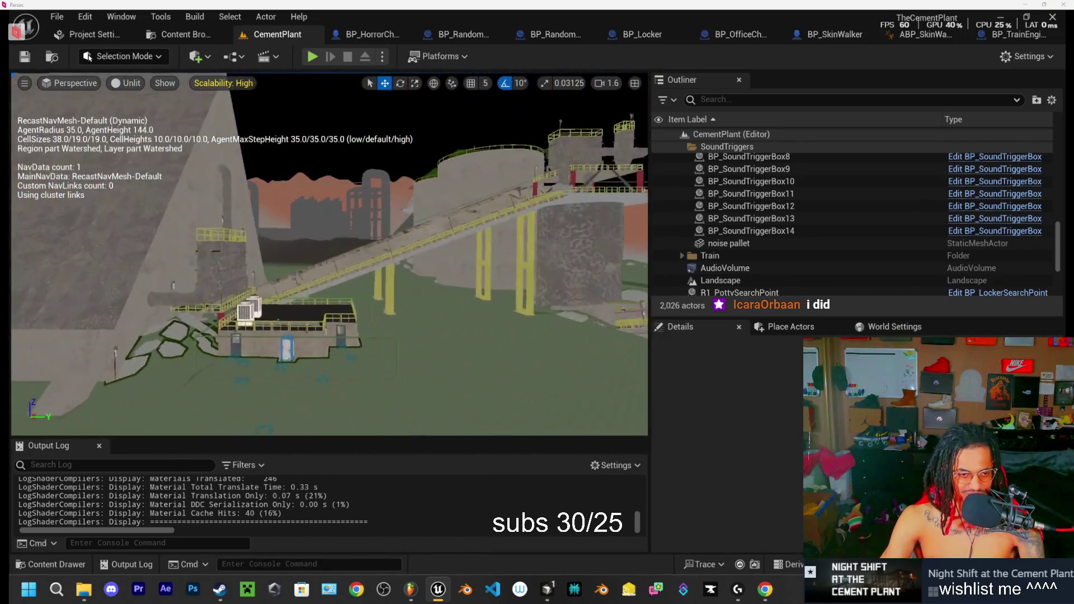
pyautogui.press('s')
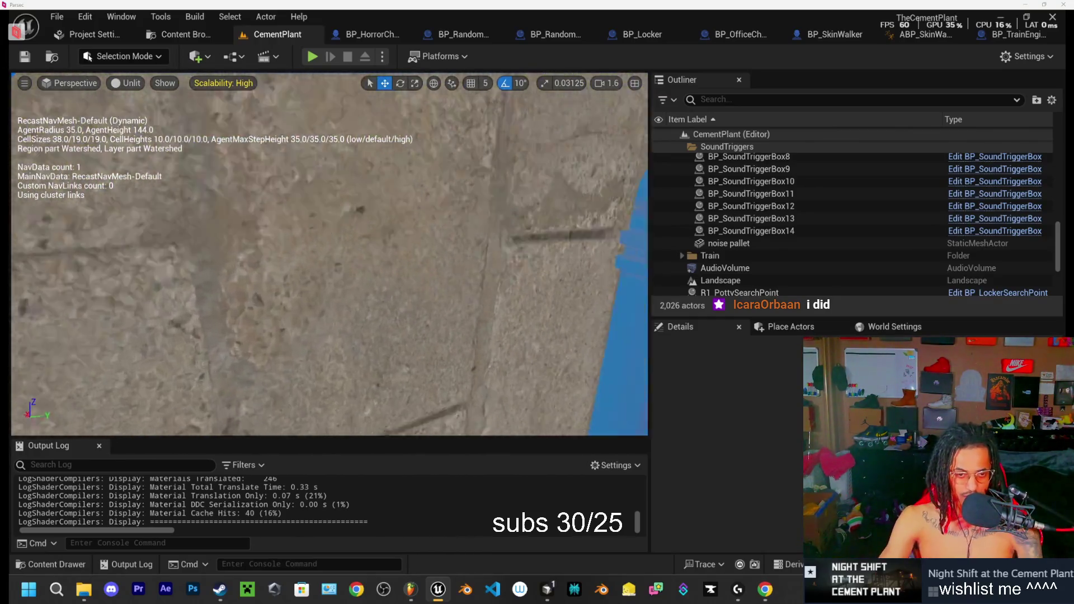
pyautogui.press('w')
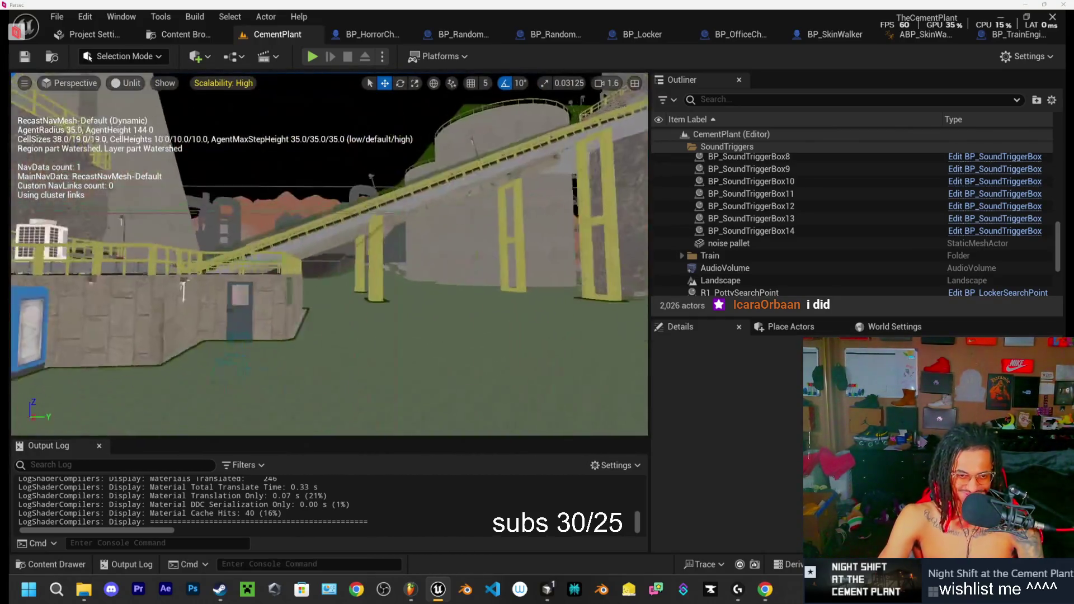
# Step: Fly along the elevated walkway to a wide view of the red frames, then switch to Cursor
pyautogui.press('w')
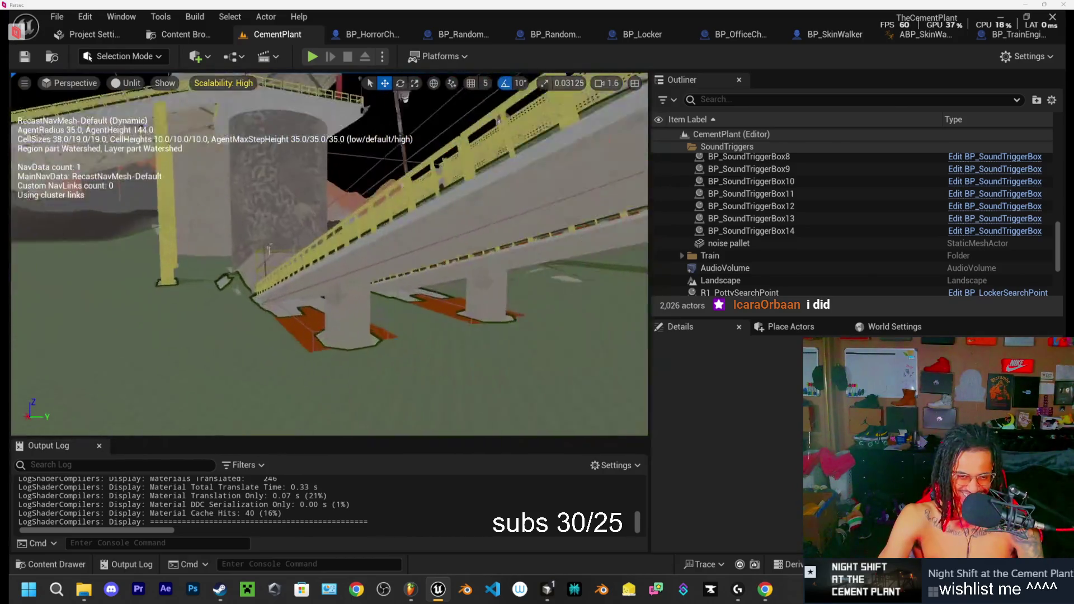
pyautogui.press('w')
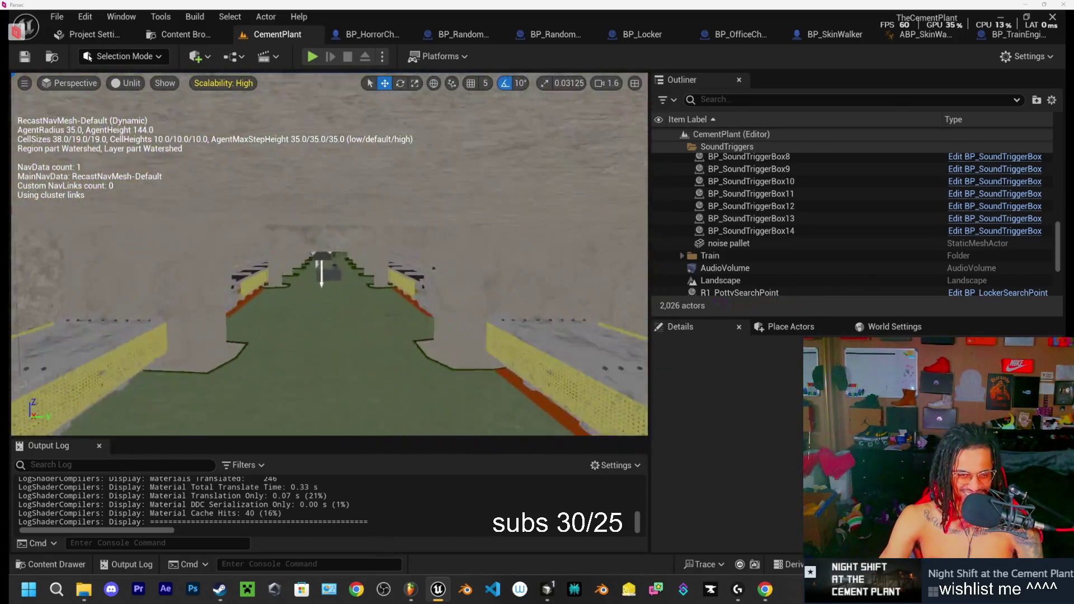
pyautogui.press('w')
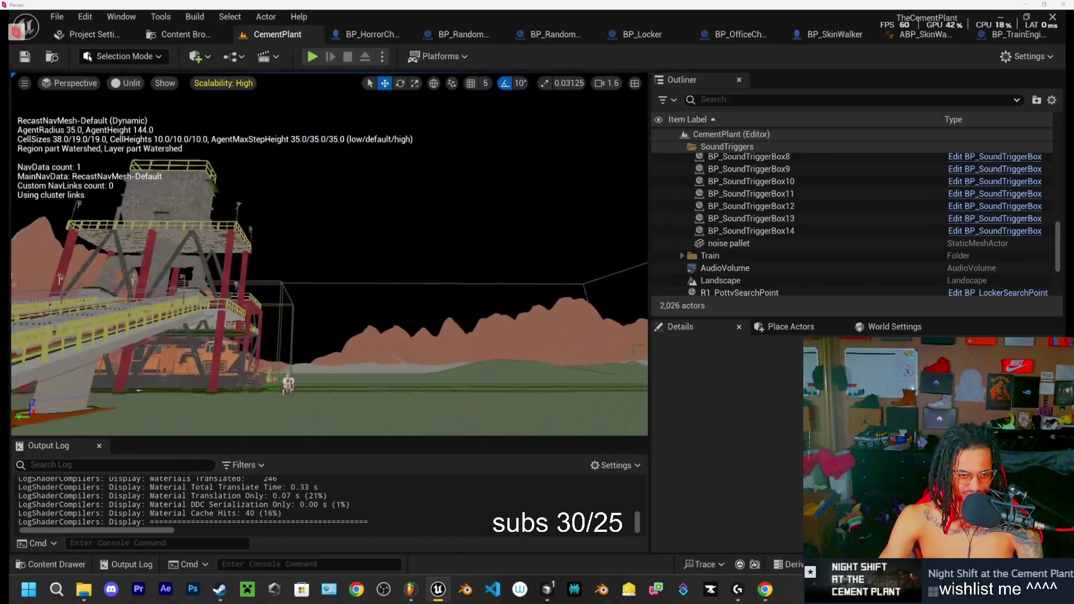
pyautogui.press('s')
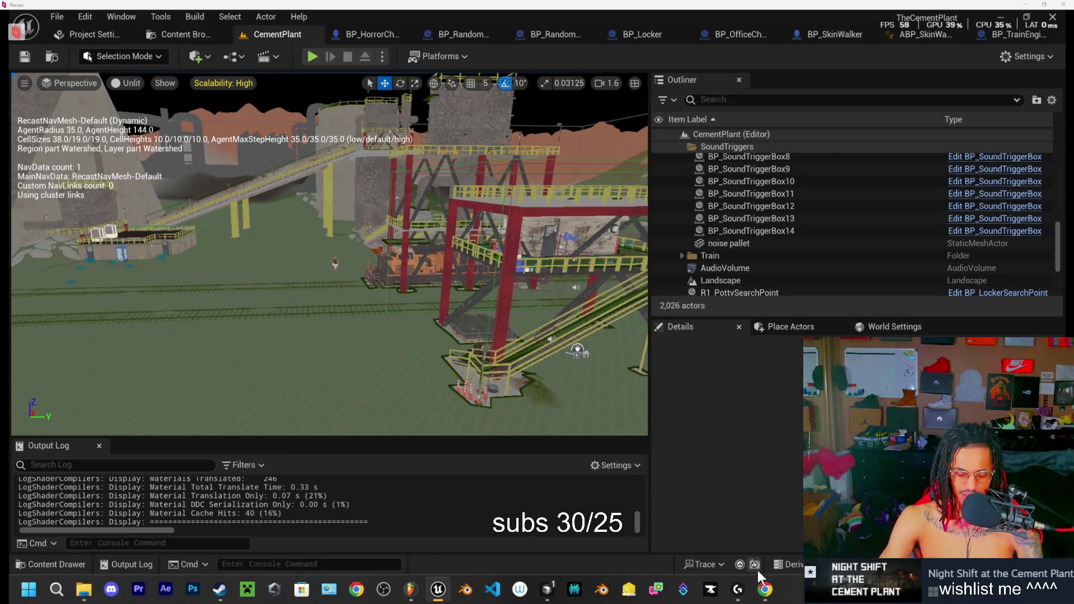
pyautogui.click(547, 588)
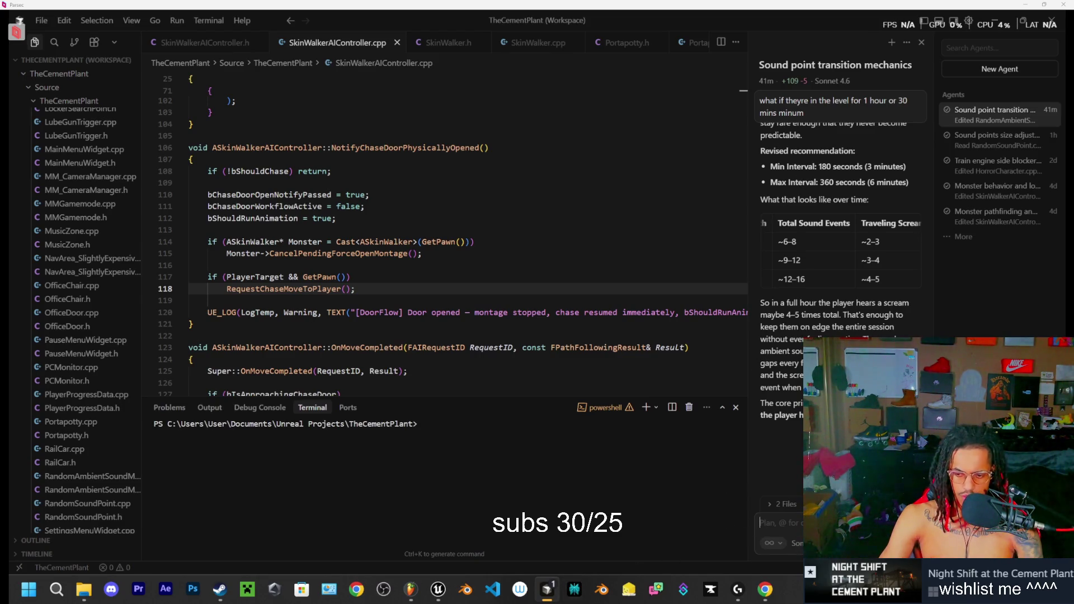
pyautogui.moveTo(766, 590)
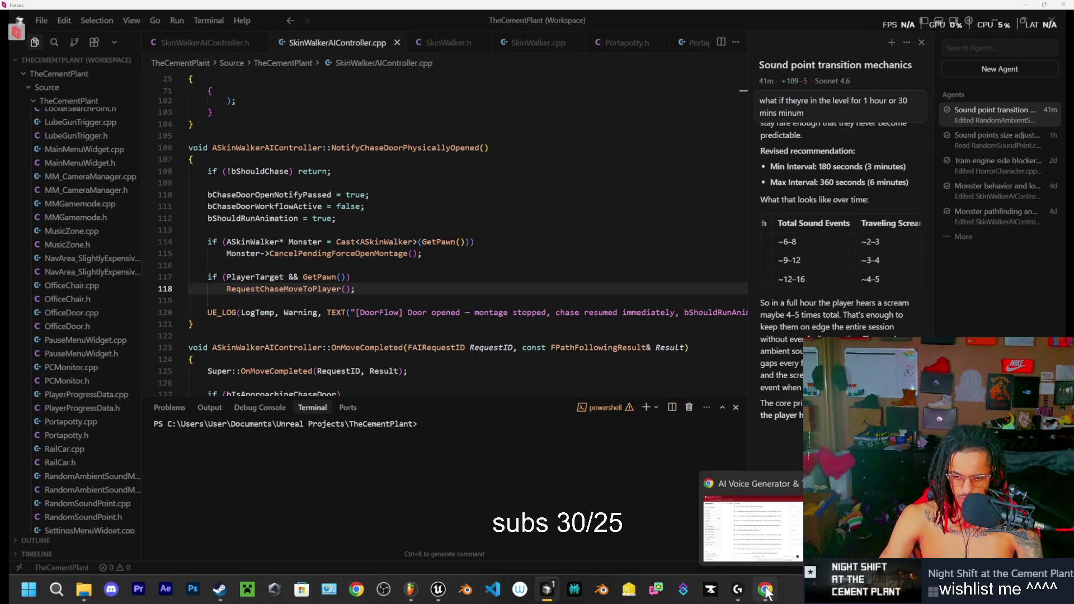
pyautogui.click(749, 517)
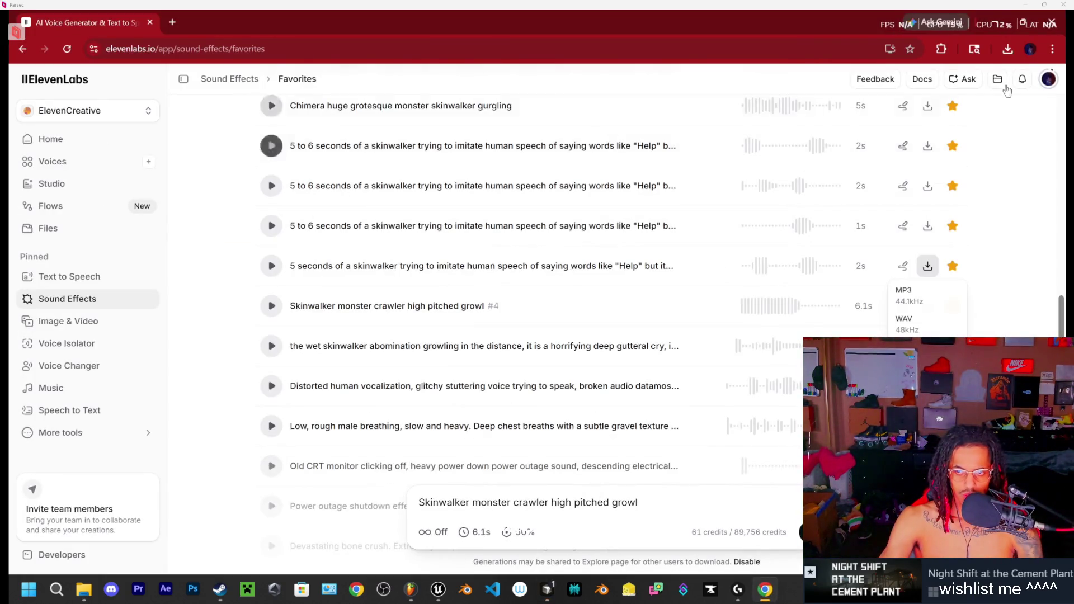
pyautogui.click(993, 24)
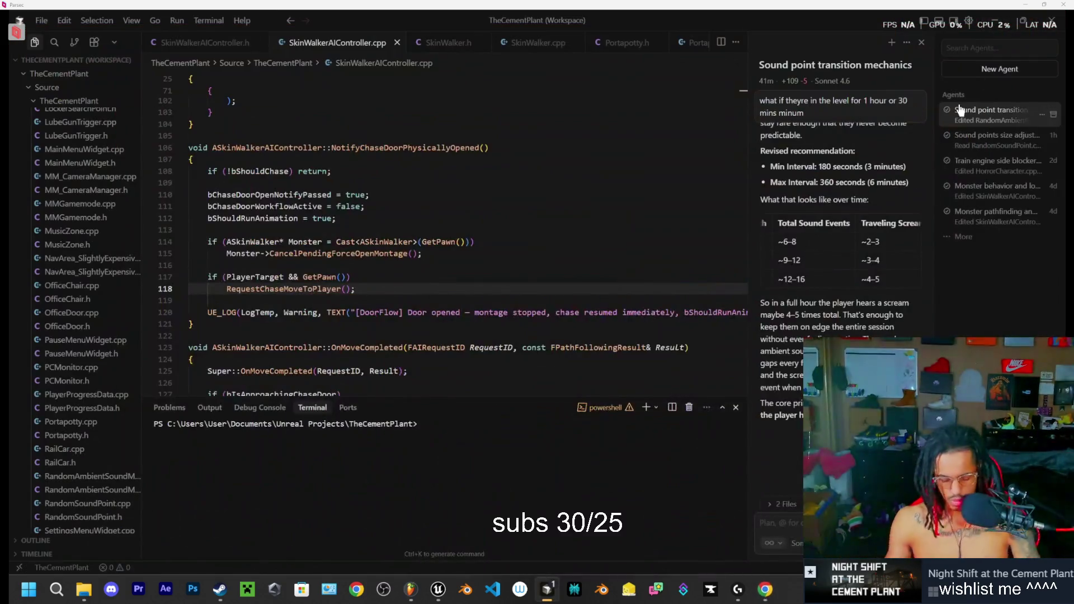